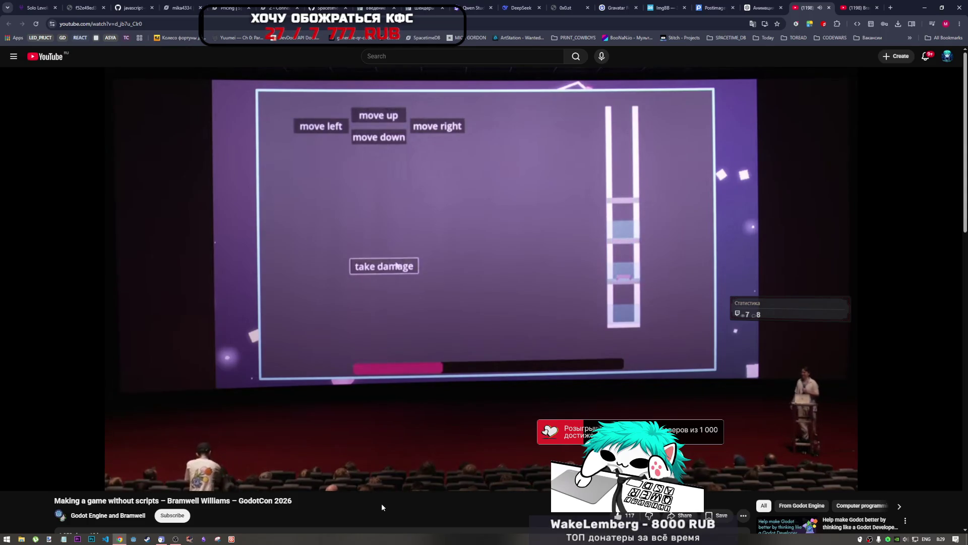
Read through the talk's comments, then subscribe on the speaker's channel tab
scroll(309, 500, down, 4)
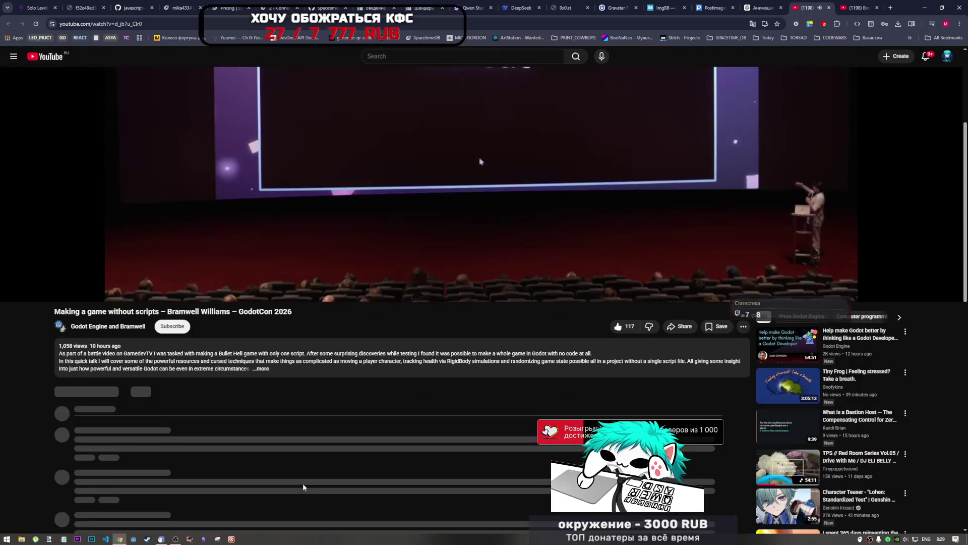
scroll(251, 381, up, 4)
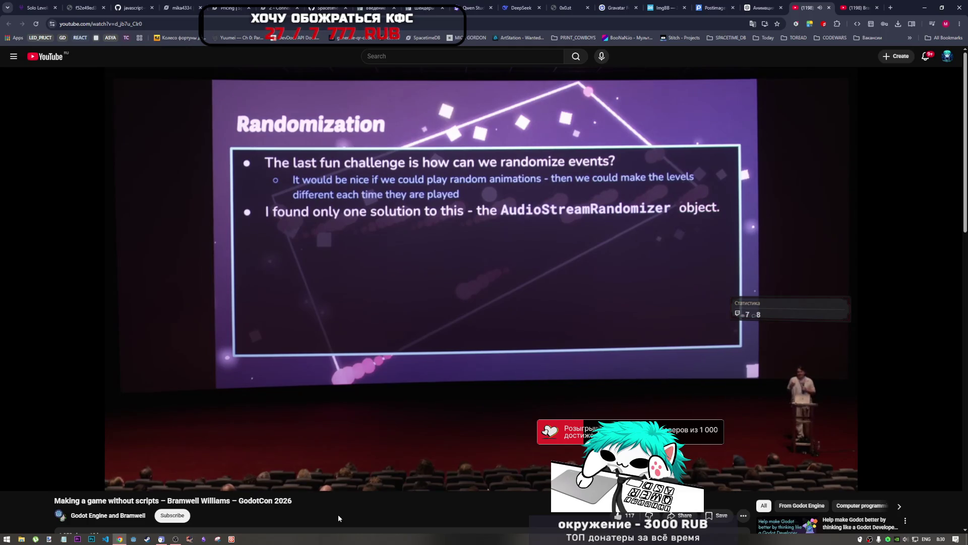
mouse_move(582, 225)
scroll(265, 467, down, 3)
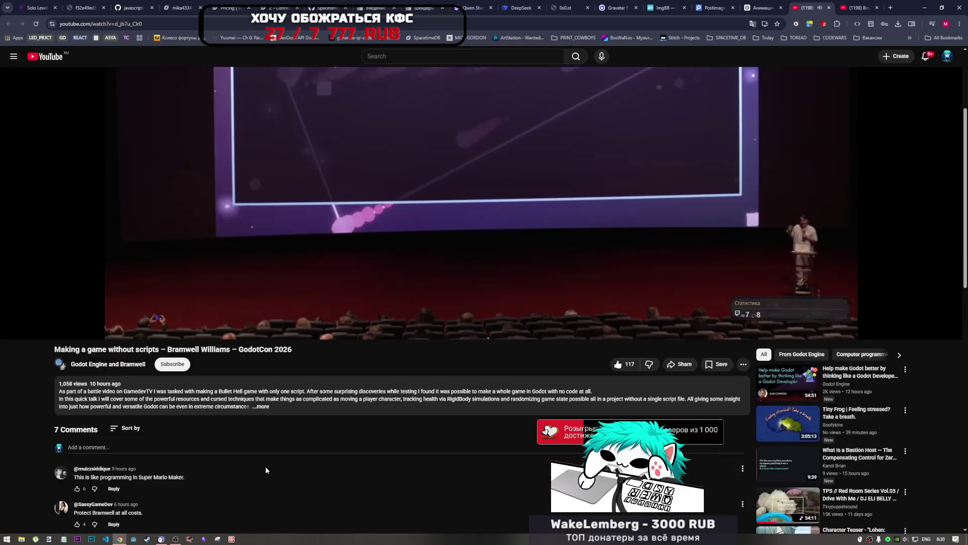
scroll(582, 303, up, 3)
scroll(266, 446, down, 6)
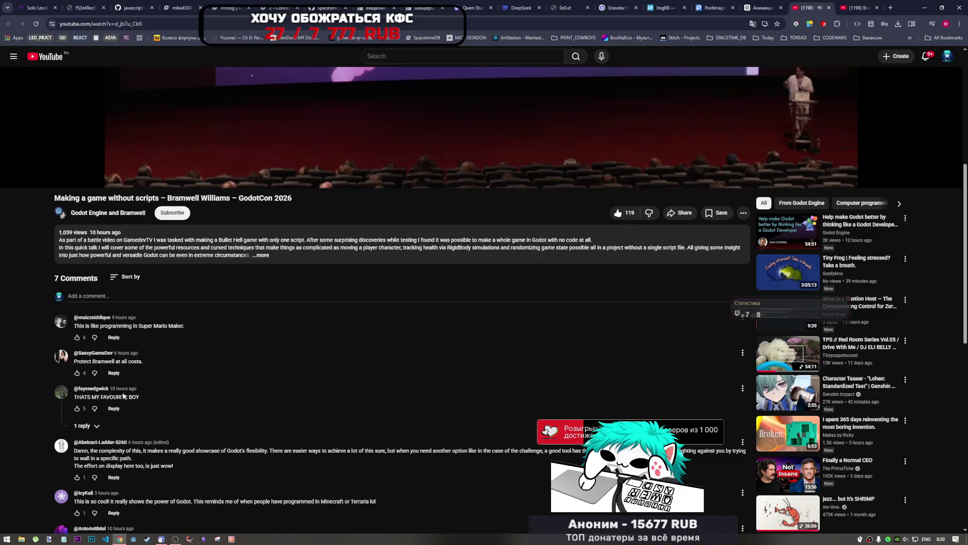
scroll(126, 377, down, 1)
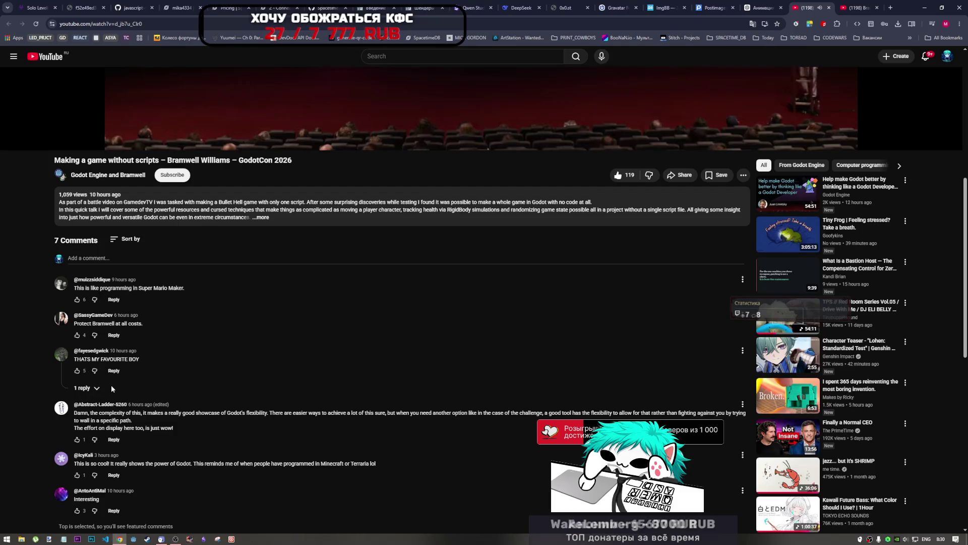
scroll(123, 388, down, 2)
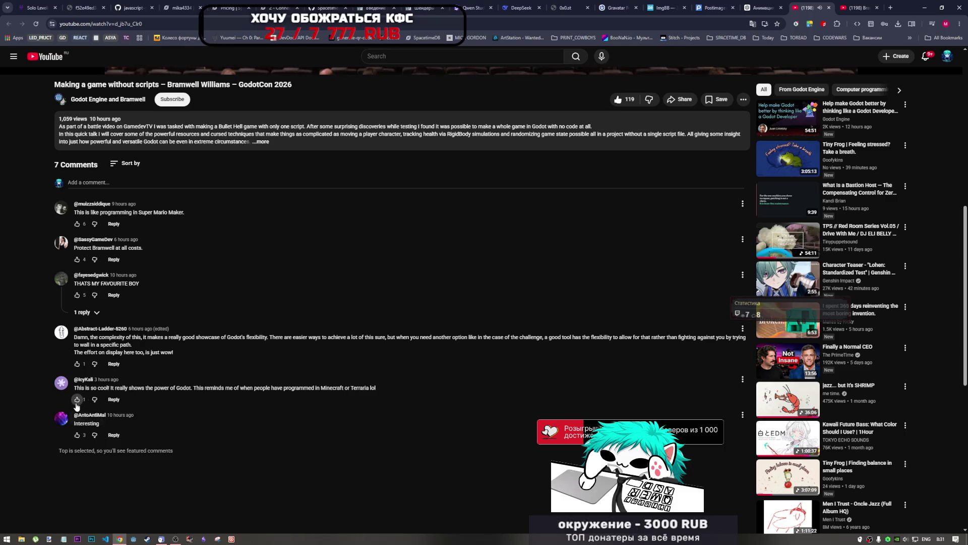
scroll(124, 399, up, 2)
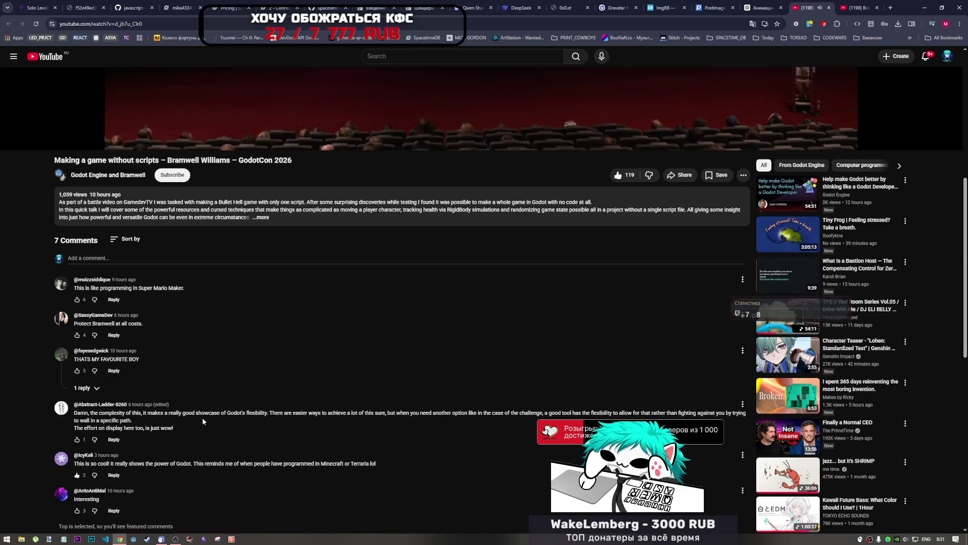
scroll(201, 417, up, 7)
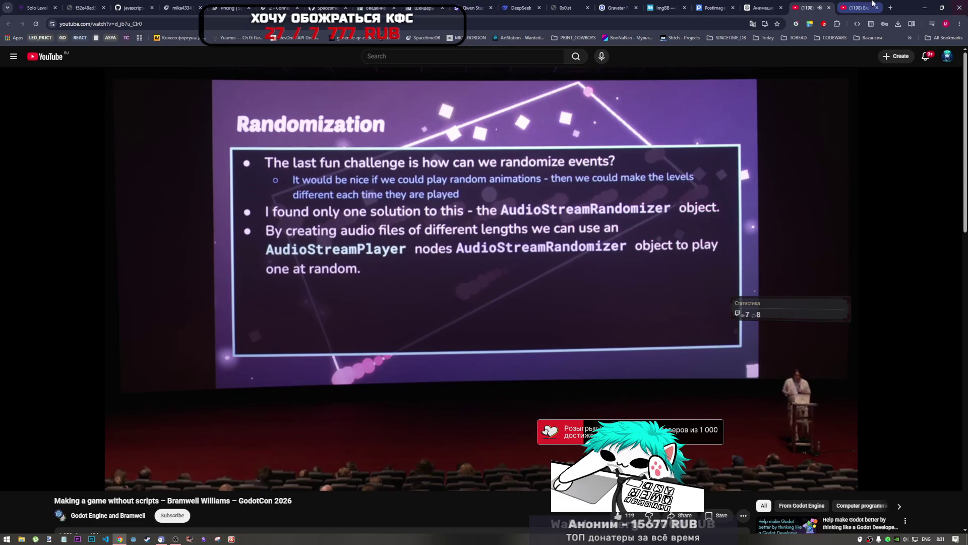
click(857, 8)
click(368, 214)
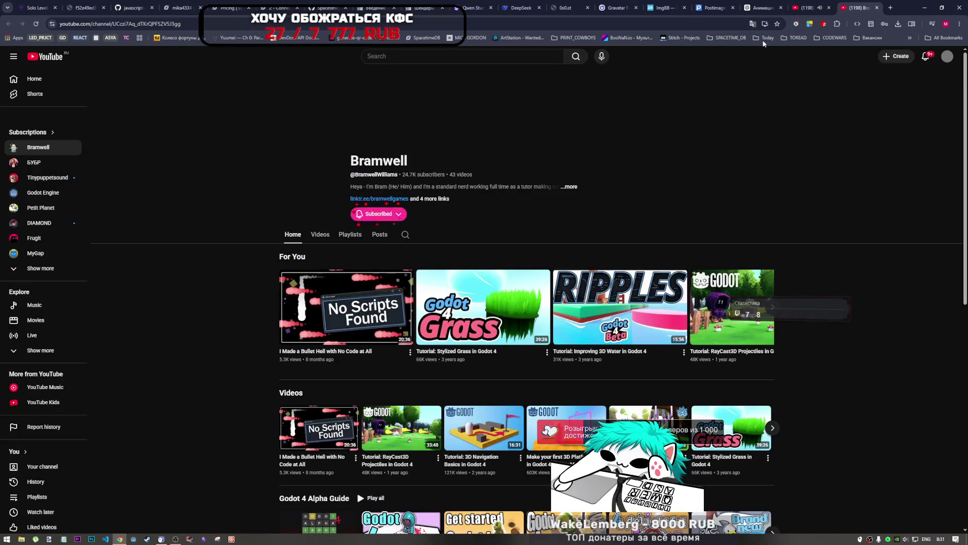
Close the channel tab, look at the talk's Collaborators list, then return to YouTube home
click(878, 8)
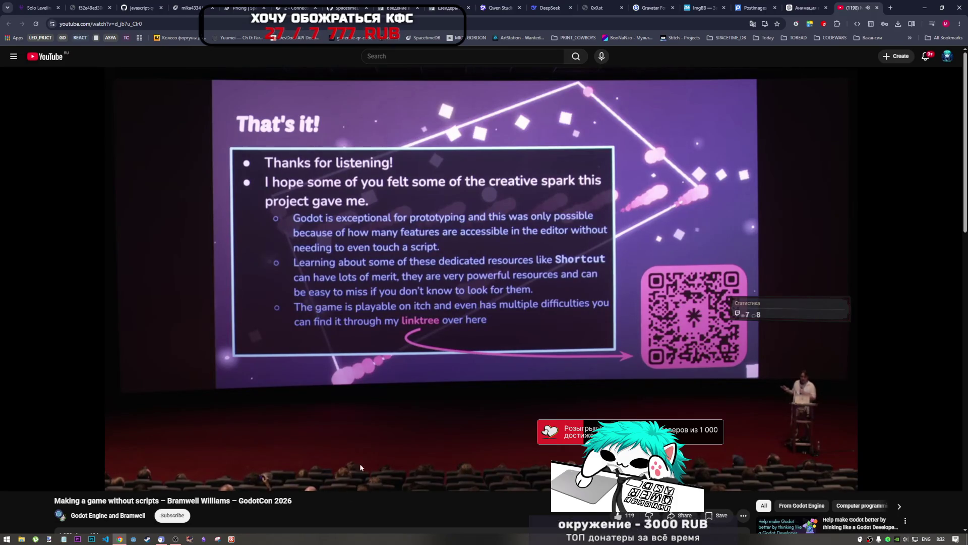
scroll(428, 380, down, 5)
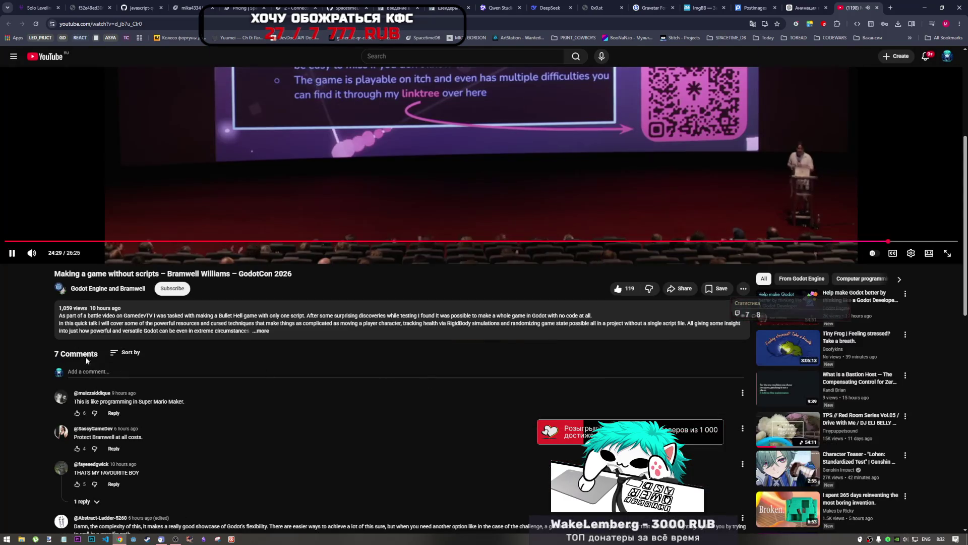
click(108, 288)
scroll(491, 289, up, 5)
key(Escape)
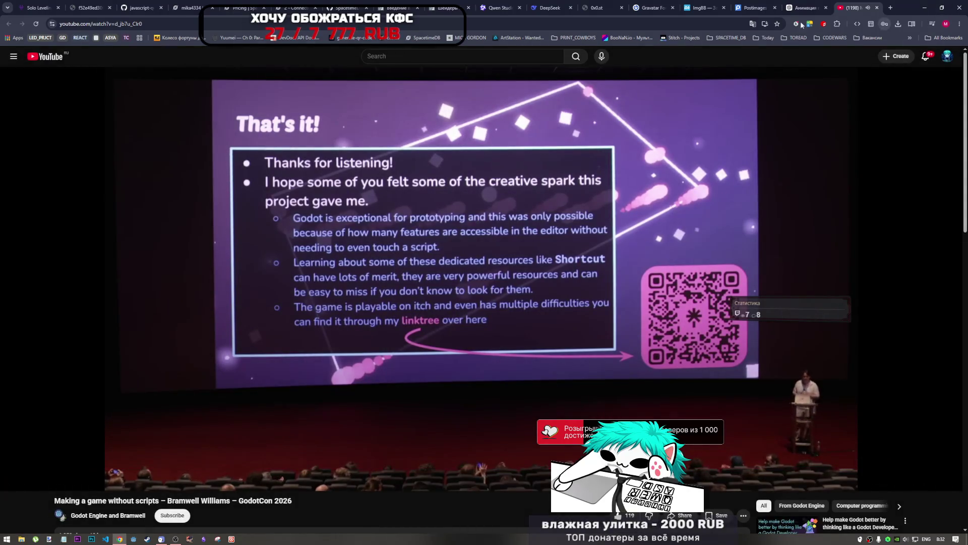
click(43, 58)
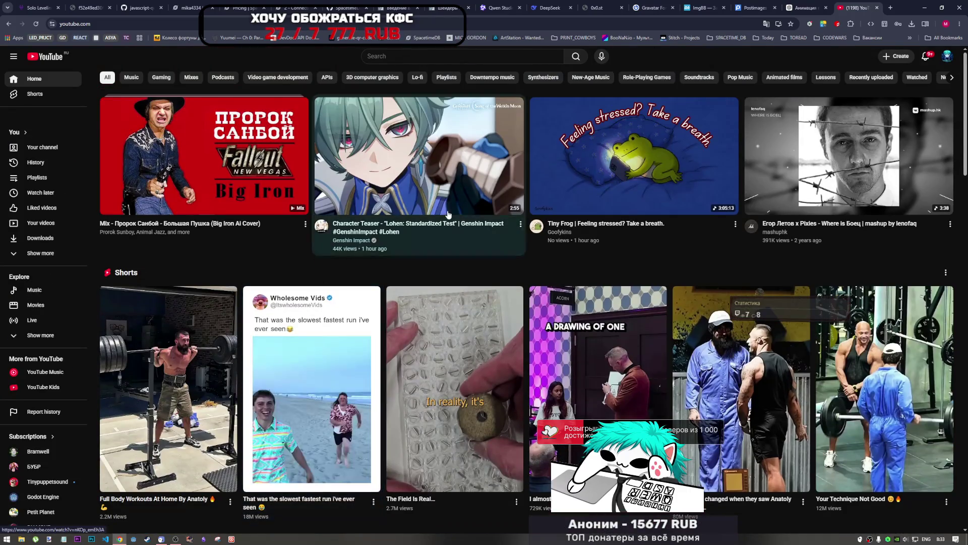
Save the Lohen teaser to Watch later and start the Tiny Frog video playing
mouse_move(448, 214)
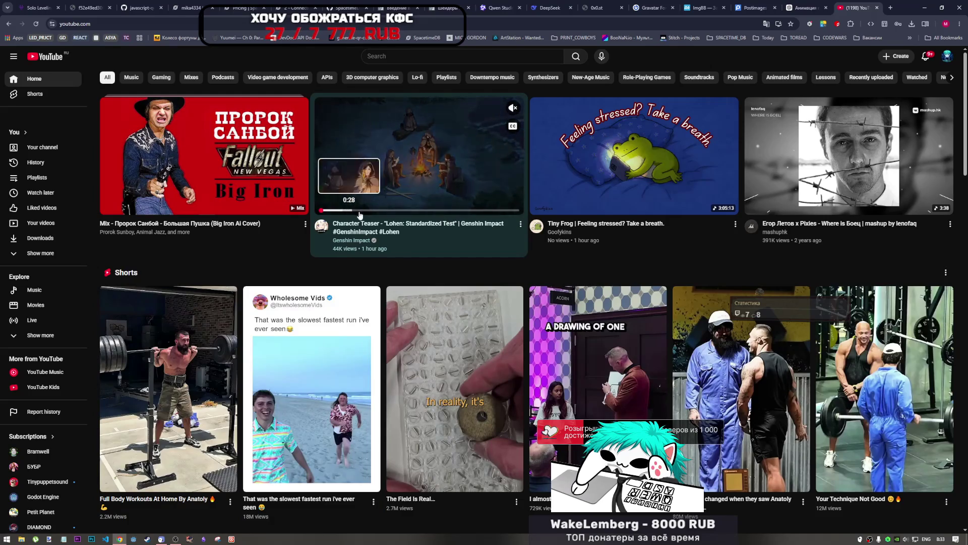
click(521, 223)
scroll(654, 395, down, 3)
scroll(654, 395, down, 1)
scroll(630, 302, up, 4)
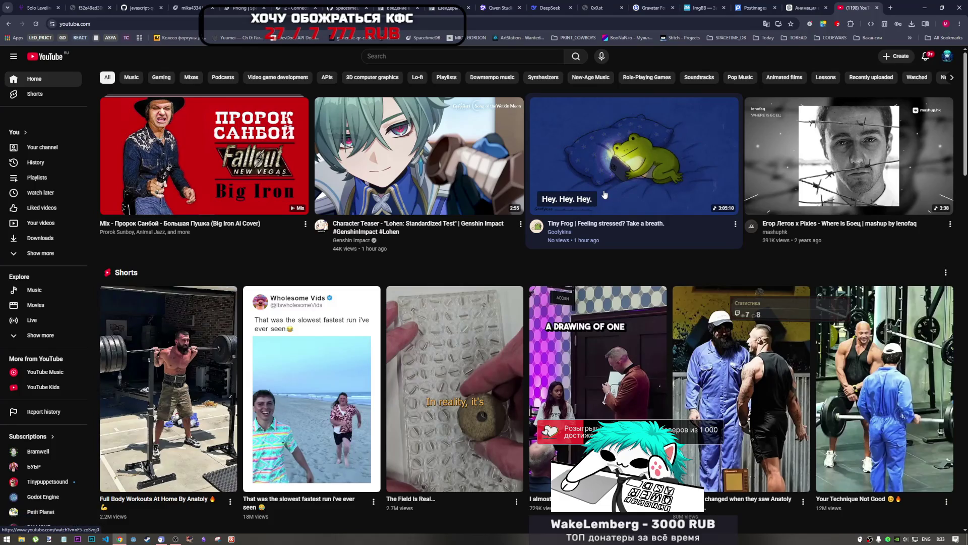
click(605, 195)
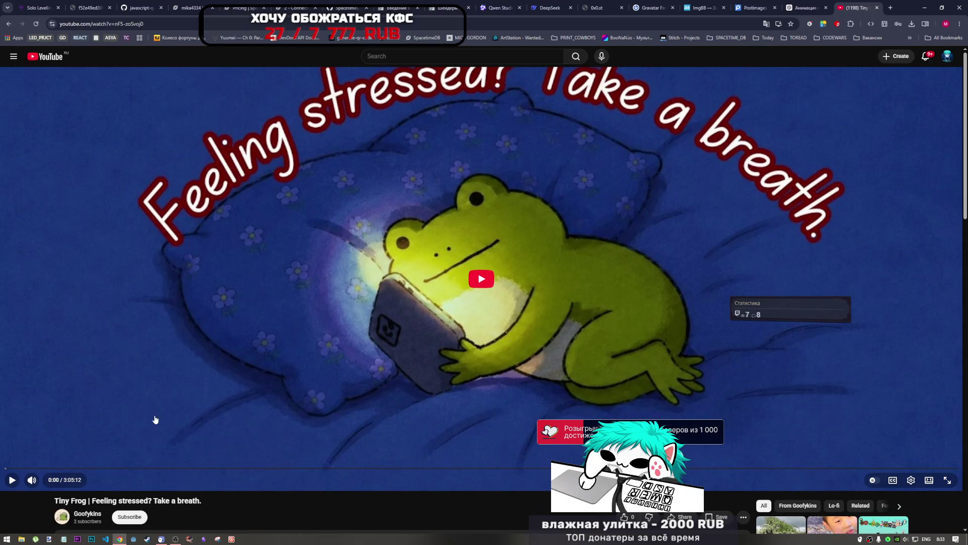
click(11, 480)
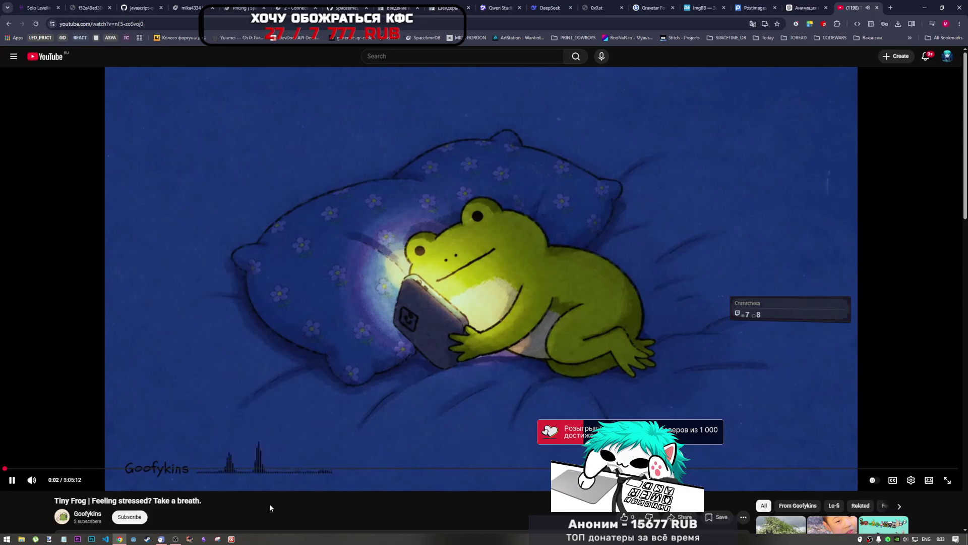
Launch Photoshop from the taskbar and show the browser's extensions list
click(175, 538)
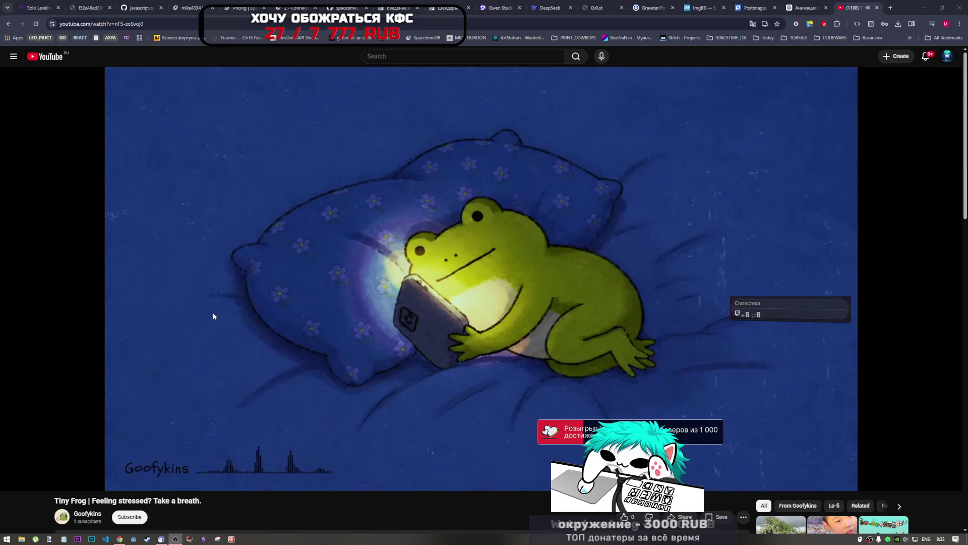
click(532, 514)
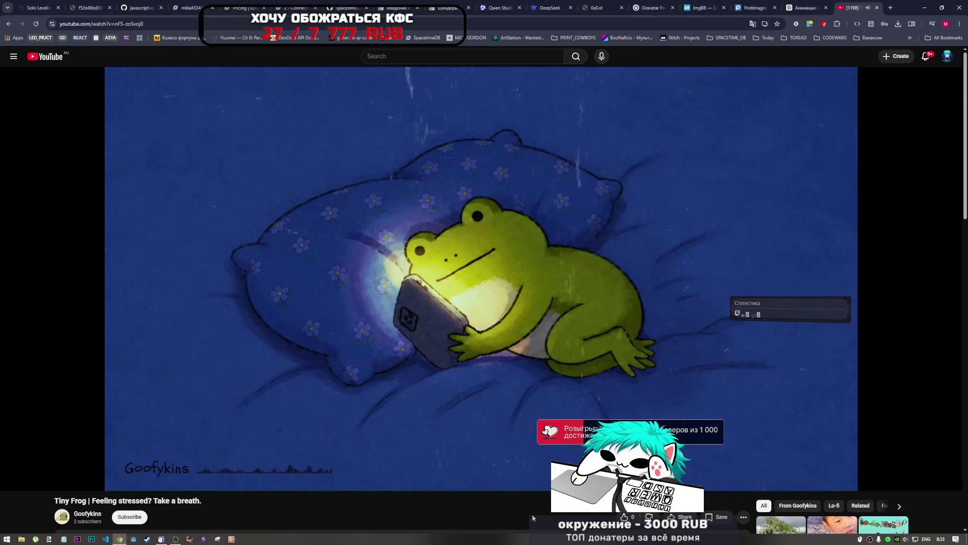
click(92, 539)
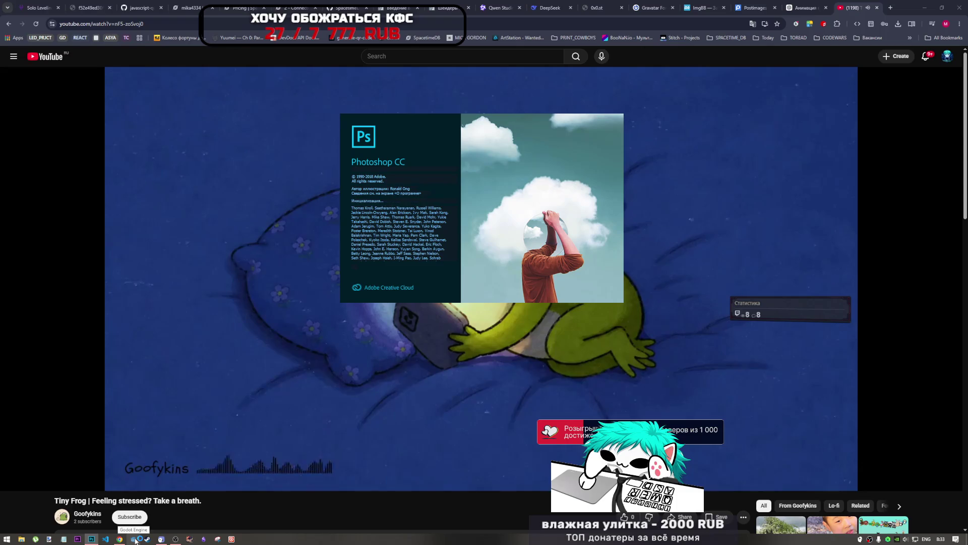
mouse_move(127, 541)
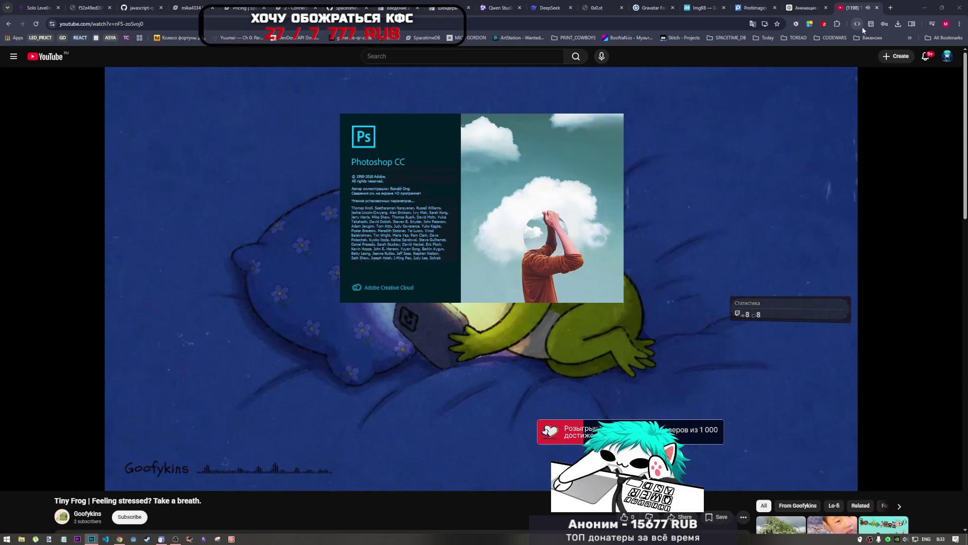
click(837, 24)
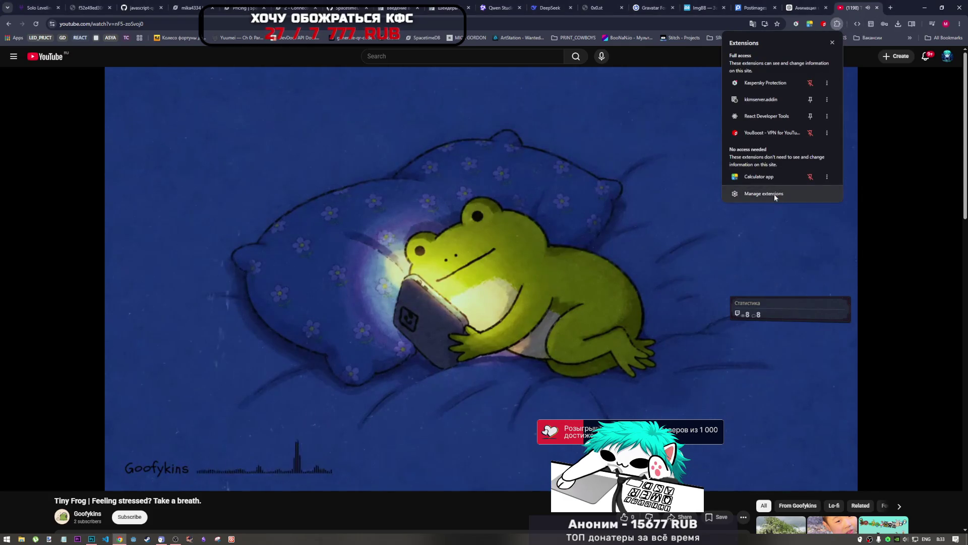
Turn on the Browsec VPN extension on the extensions page and open a blank tab
click(764, 194)
click(388, 400)
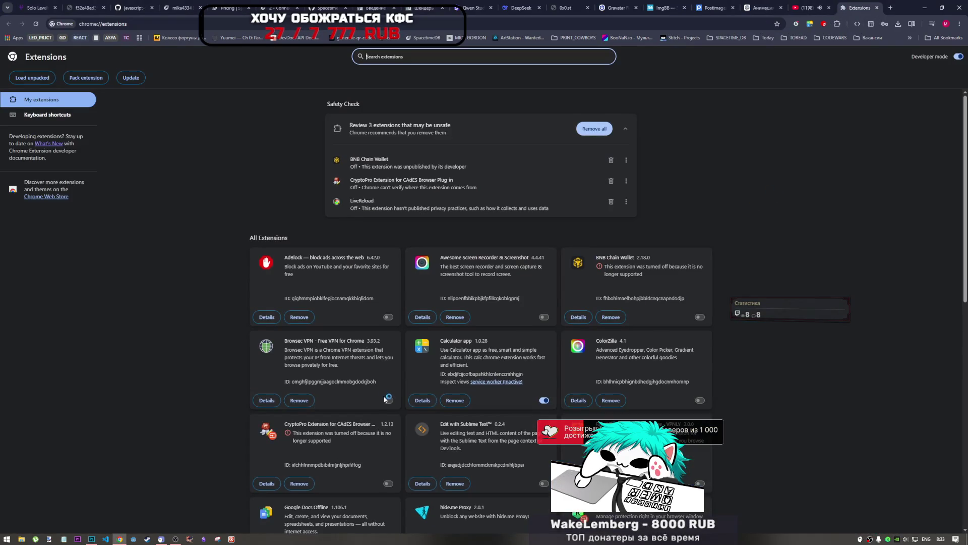
key(ctrl+t)
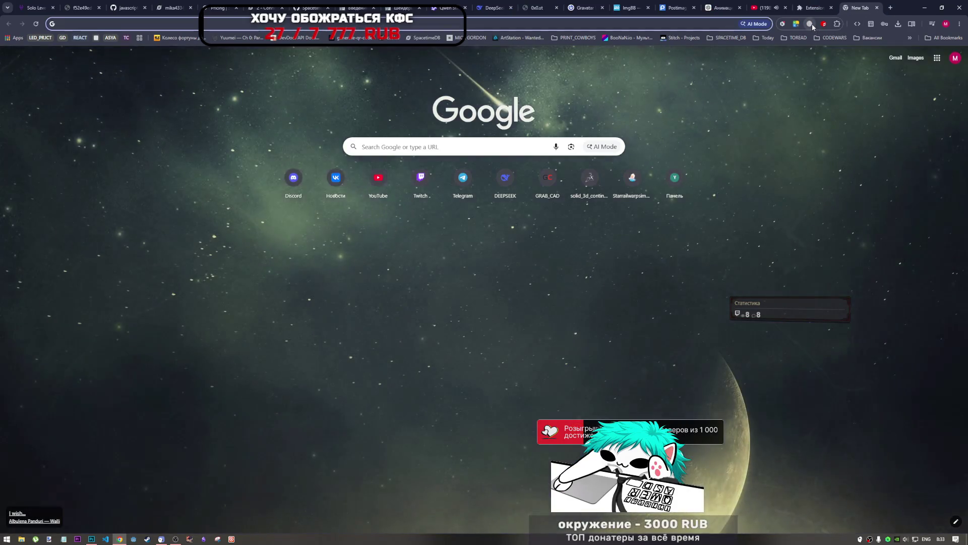
In Browsec Smart Settings, replace the twitch.tv rule with youtube.com set to VPN off, then return to YouTube
click(810, 23)
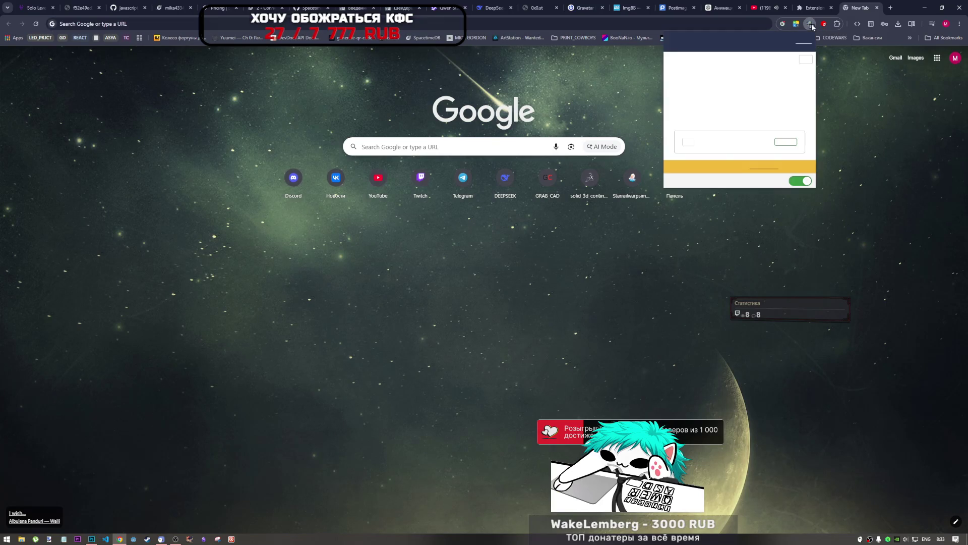
click(719, 183)
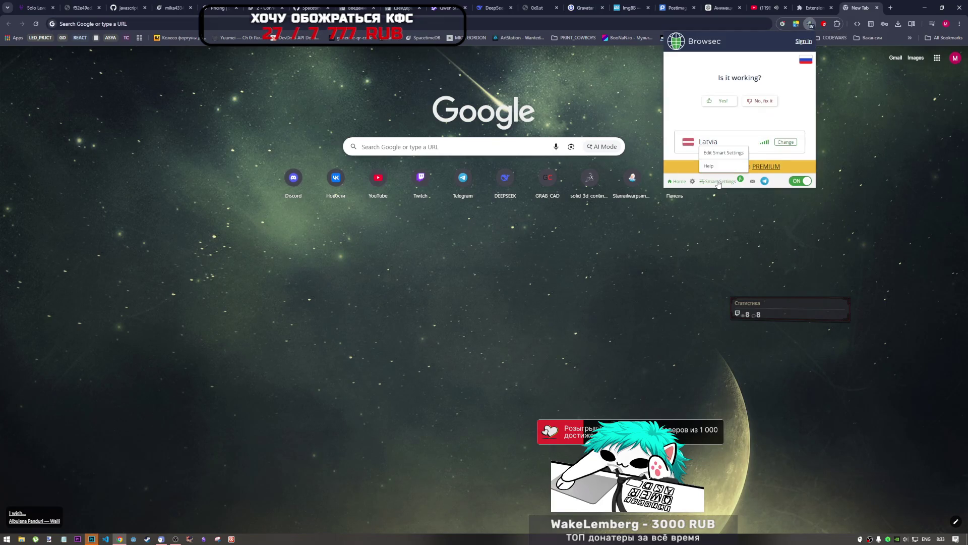
click(723, 153)
click(808, 83)
click(730, 64)
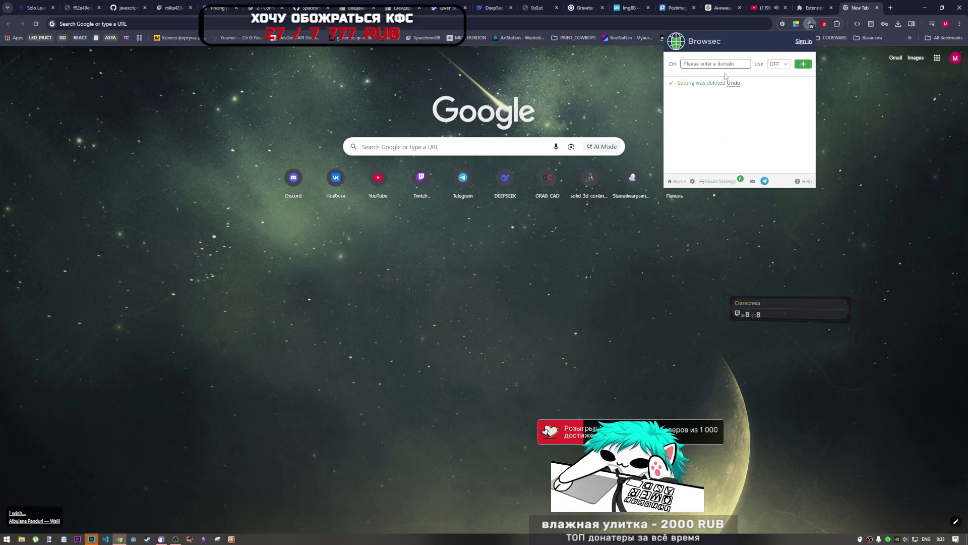
text(youtube)
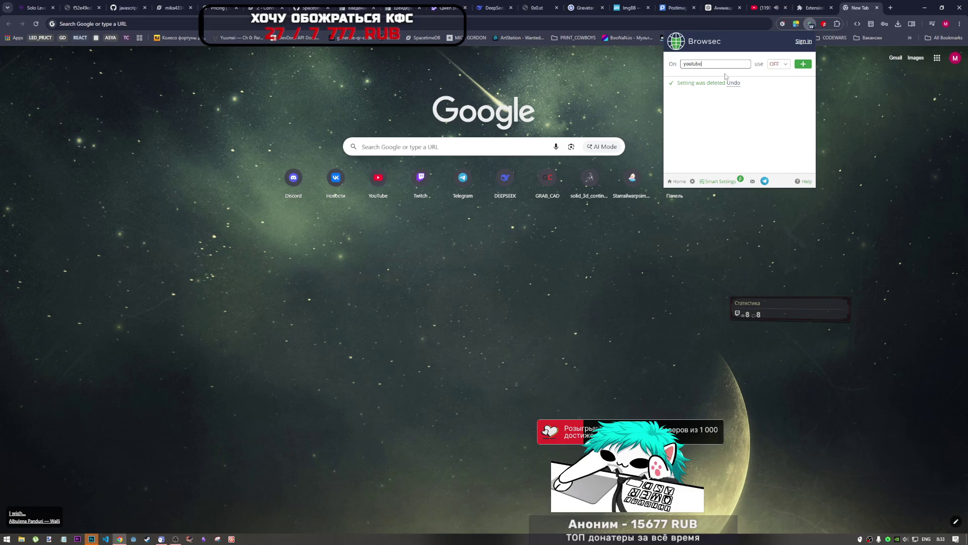
text(.com)
key(Return)
click(882, 111)
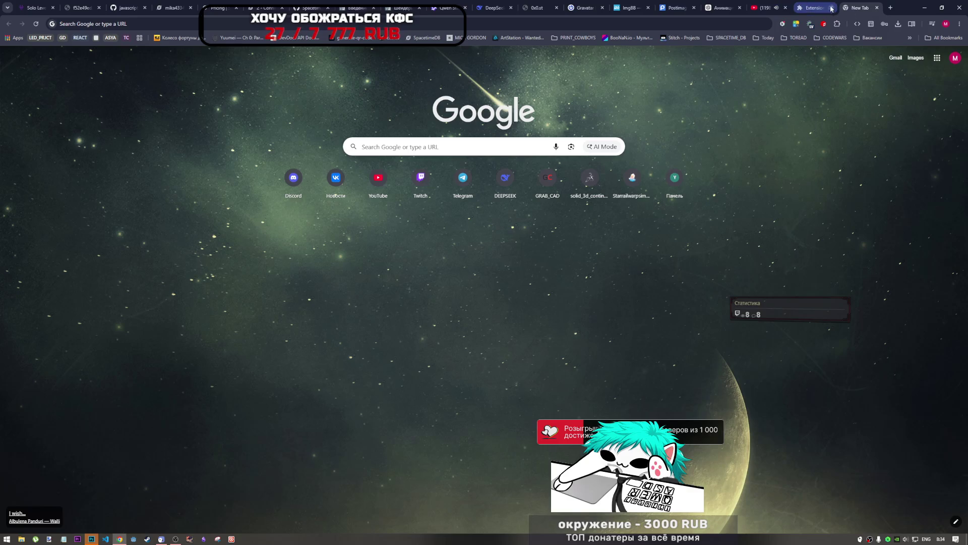
click(765, 8)
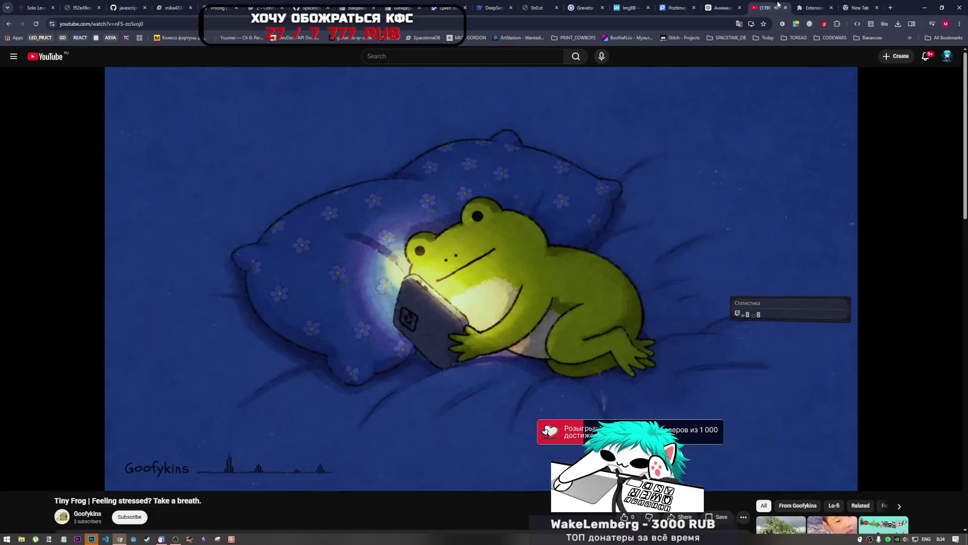
Close the extra new tabs and load chatgpt.com in a fresh tab
click(850, 8)
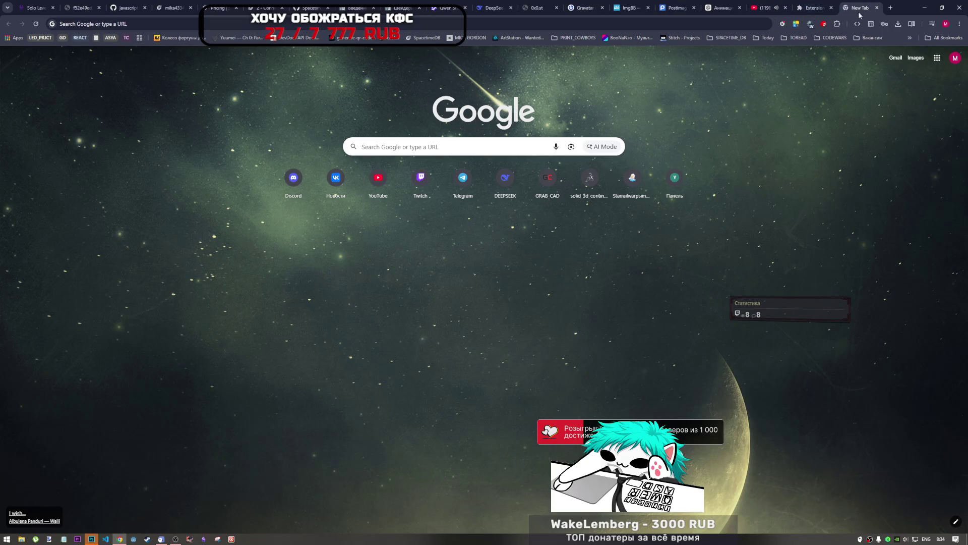
click(879, 8)
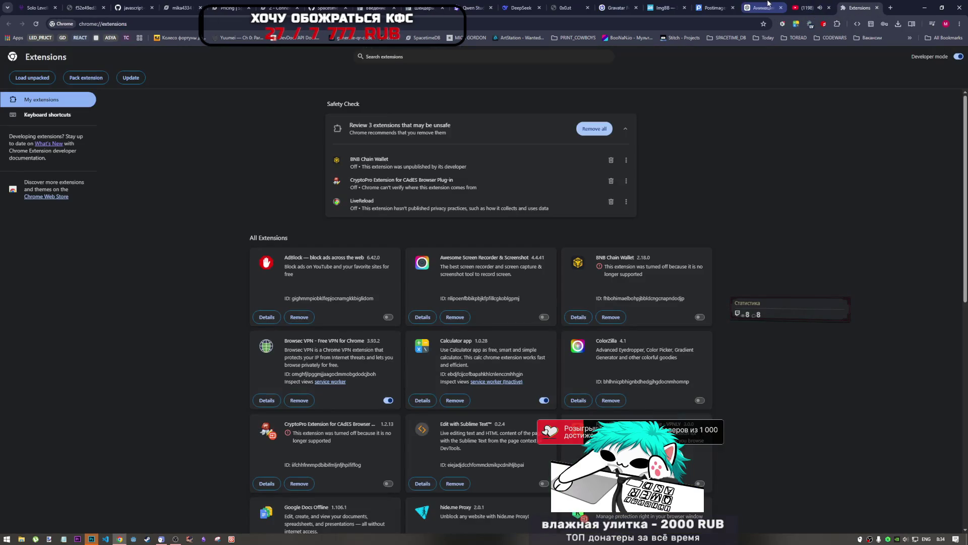
click(768, 4)
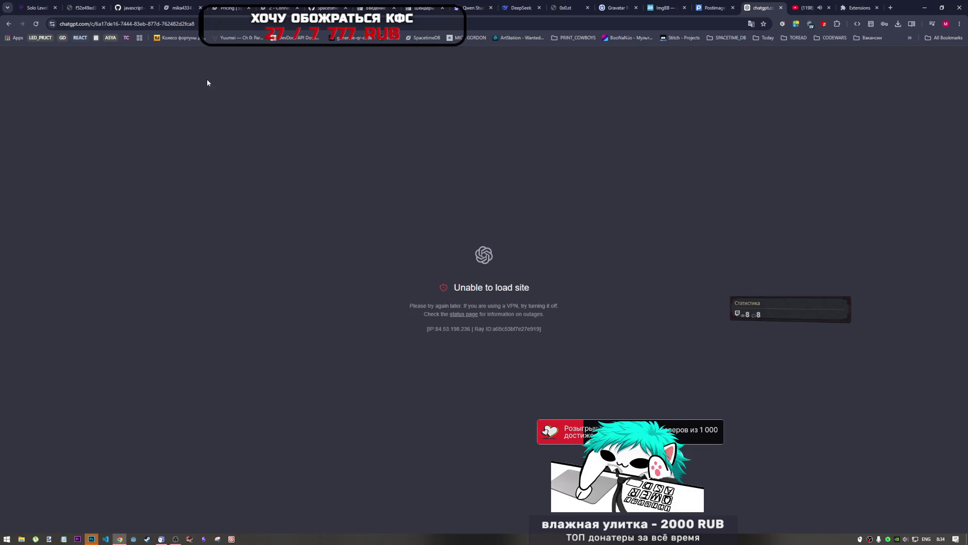
click(889, 9)
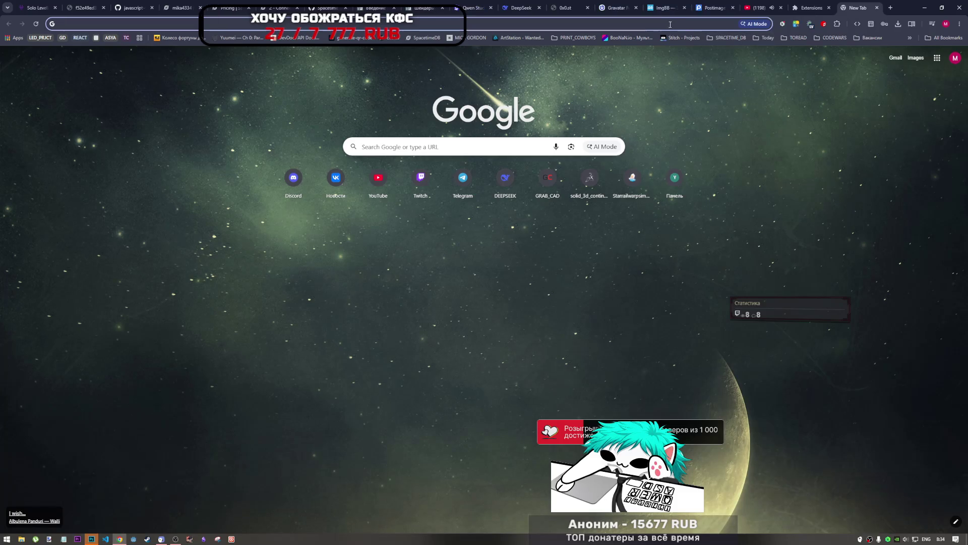
text(cha)
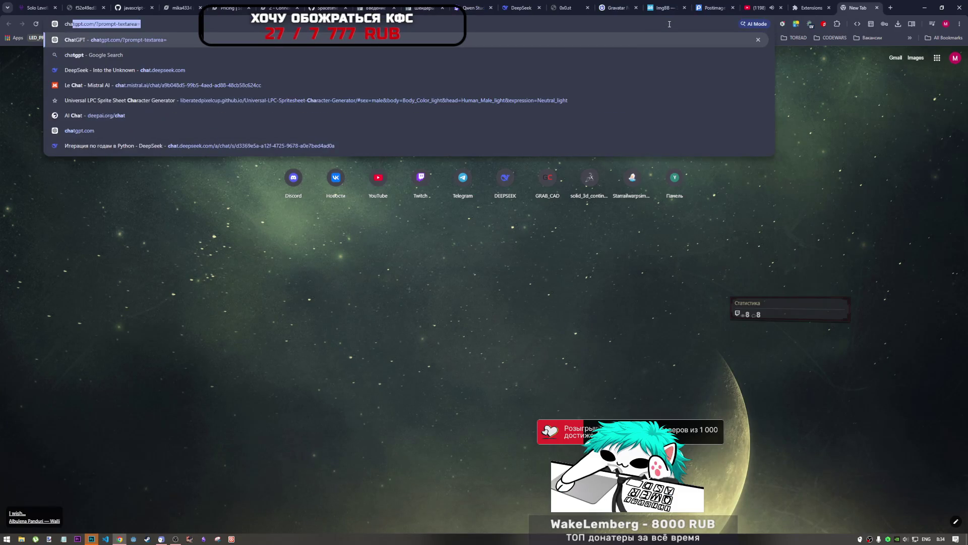
key(Return)
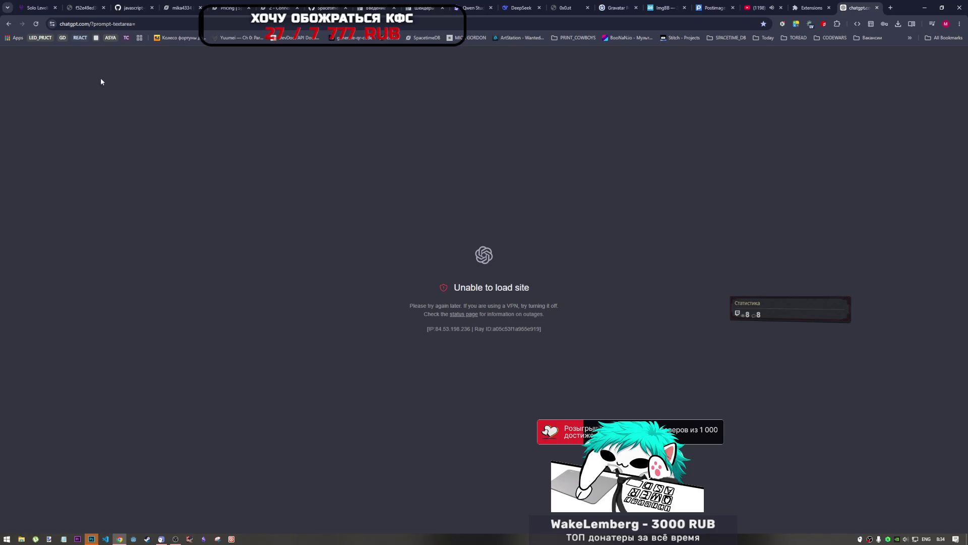
Pause the Tiny Frog video on the YouTube tab
click(36, 24)
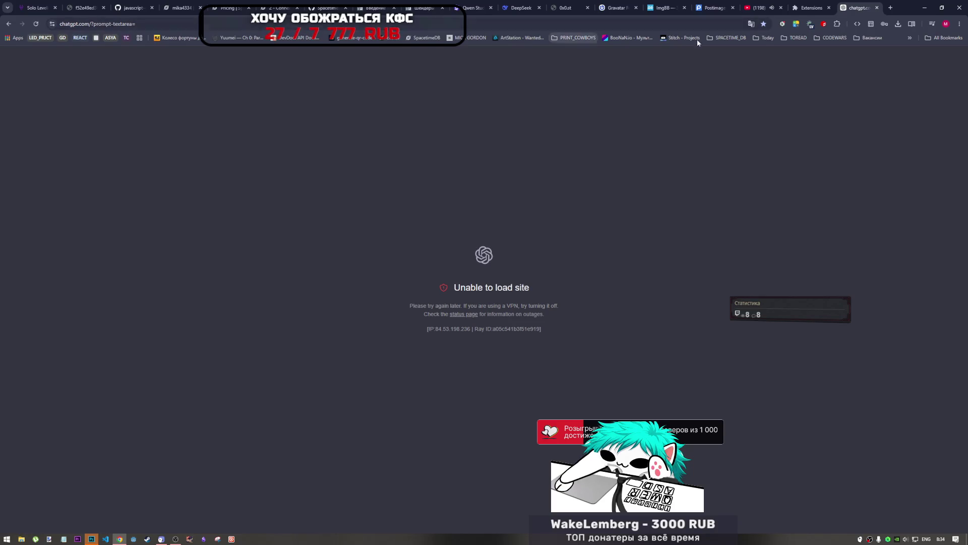
click(760, 3)
key(space)
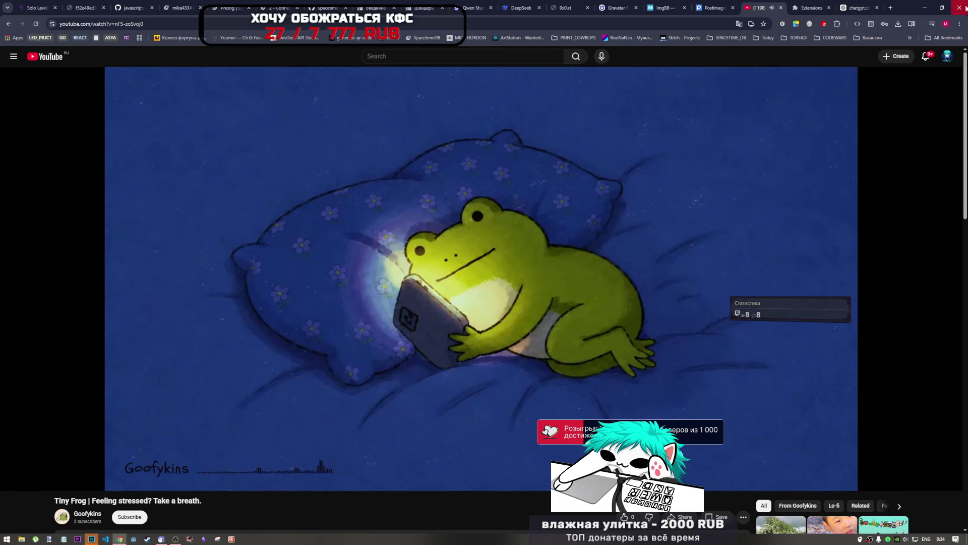
click(965, 7)
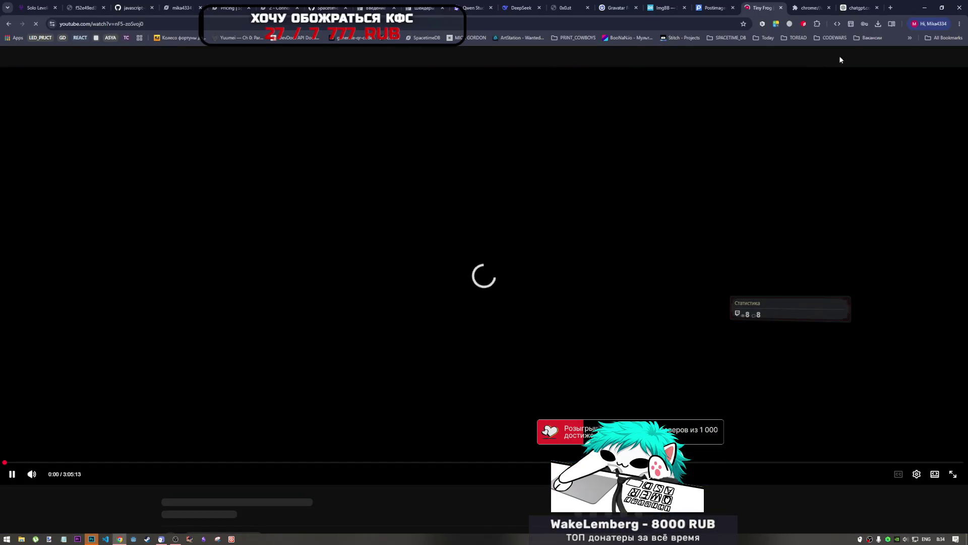
Have Browsec fix the chatgpt.com connection, reload the page twice, then open a new tab
click(858, 8)
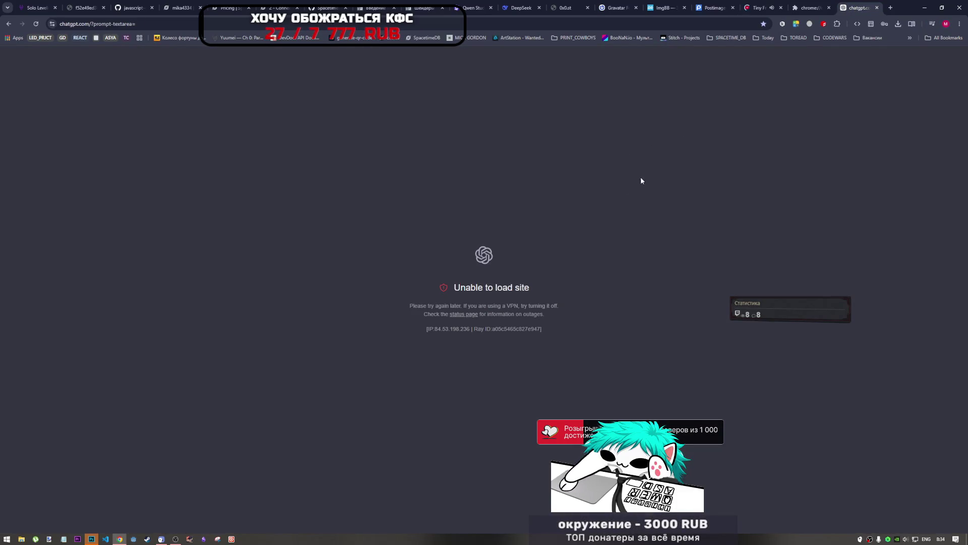
click(807, 25)
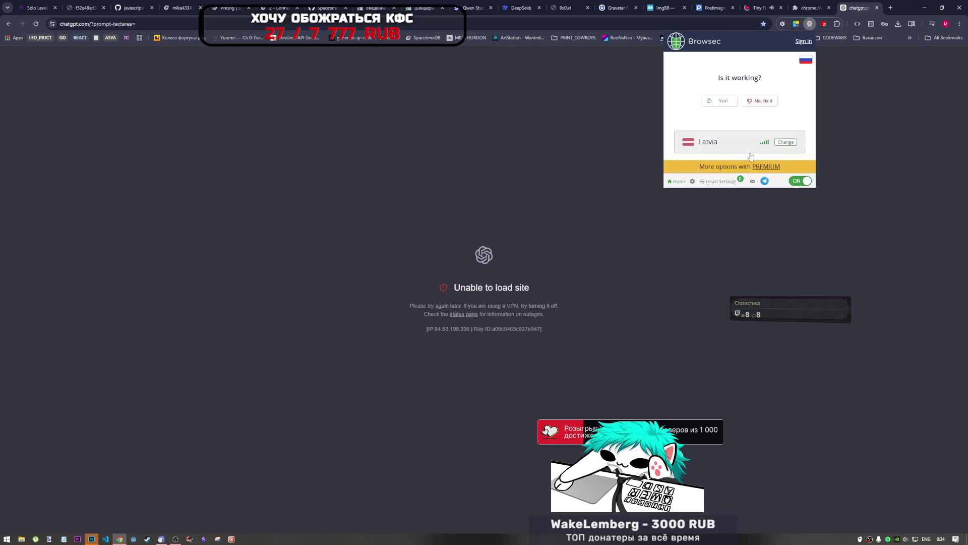
click(765, 101)
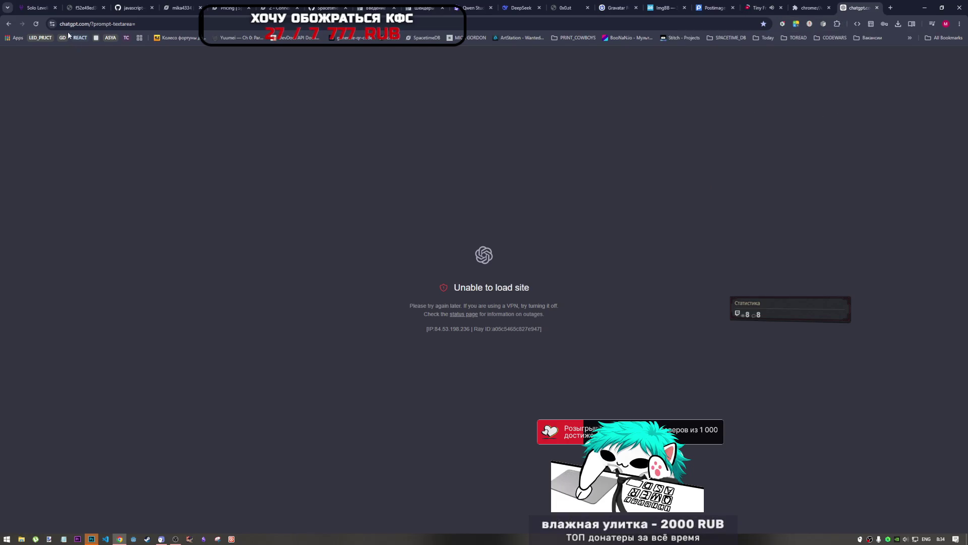
click(35, 27)
click(35, 26)
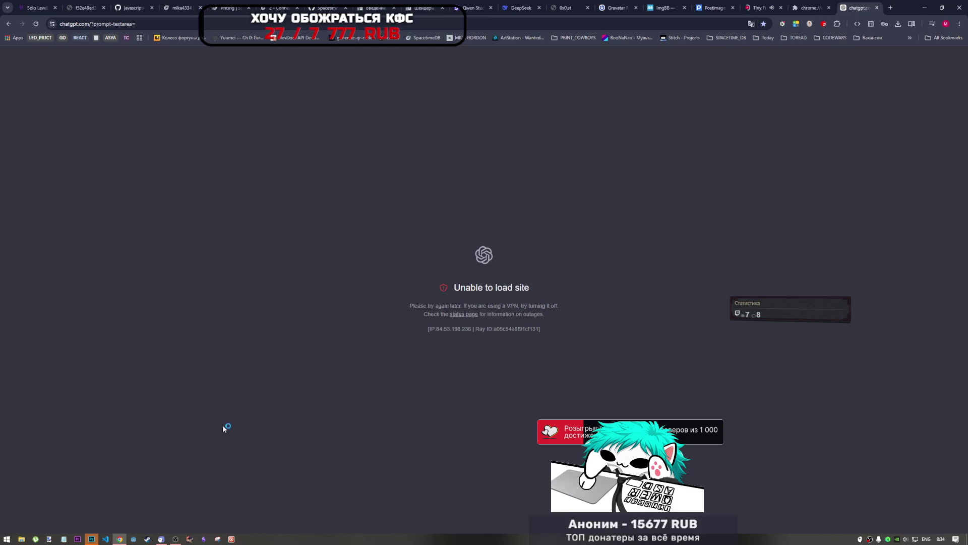
click(886, 8)
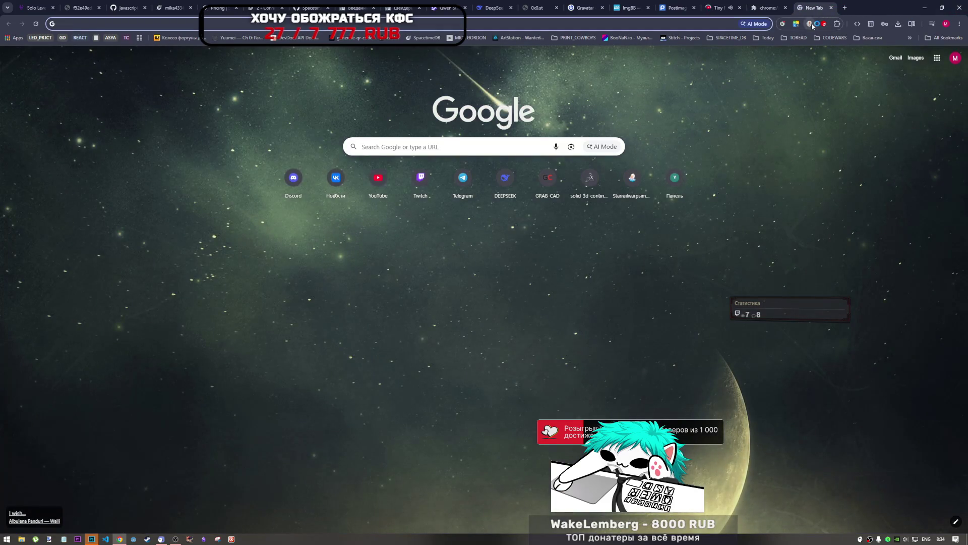
Use Browsec's Fix it, then close the proxy-blocked warning tab it opens
click(811, 24)
click(772, 126)
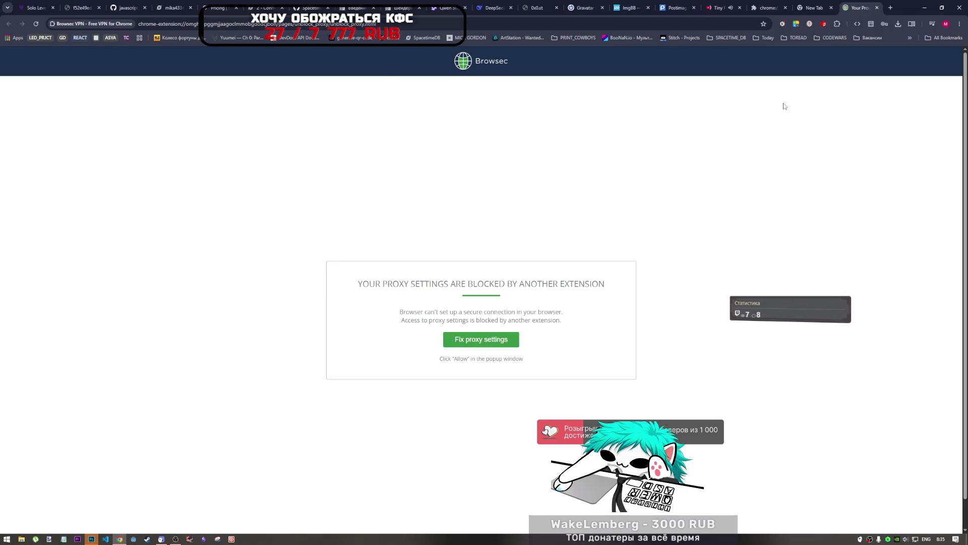
click(877, 8)
Request Browsec's proxy-settings fix, deny the extra permissions, close the warning tab, and show extensions
click(810, 24)
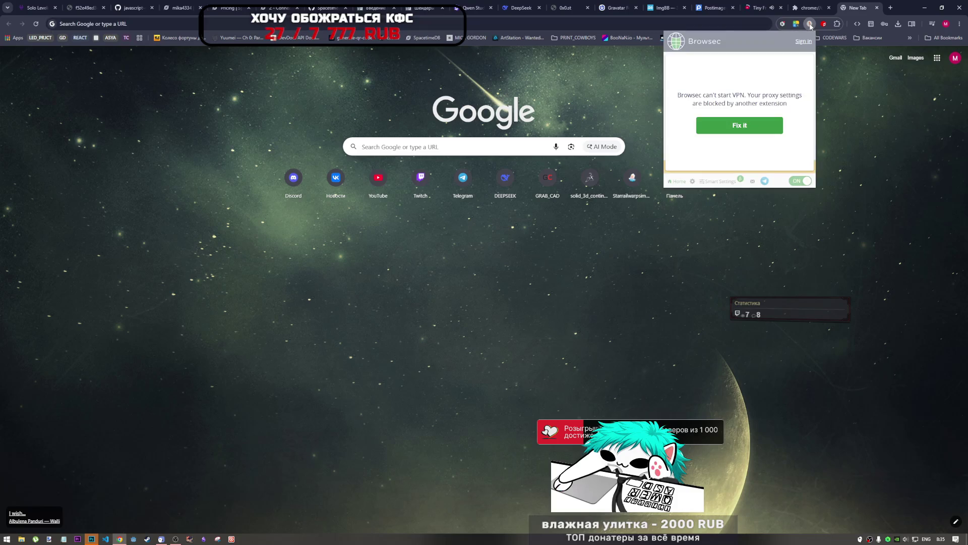
click(746, 127)
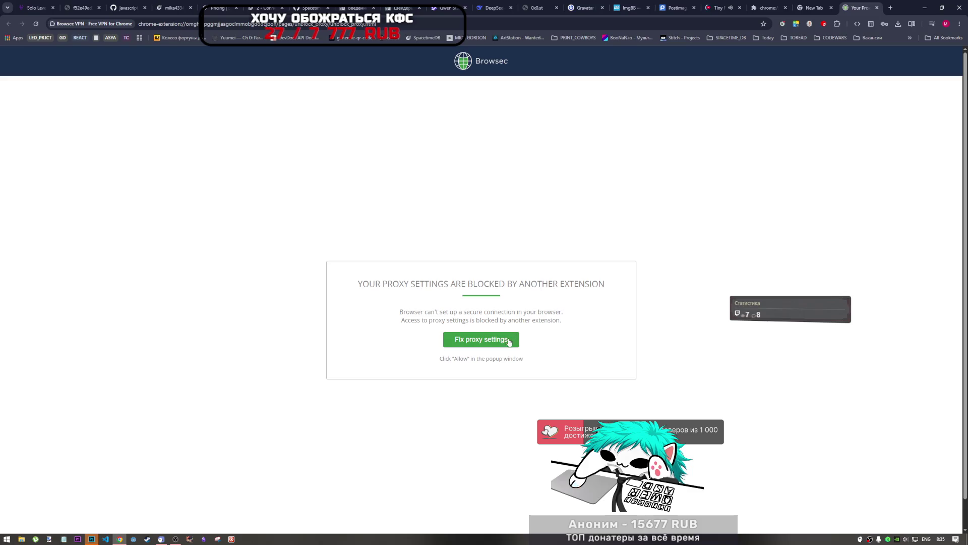
click(517, 338)
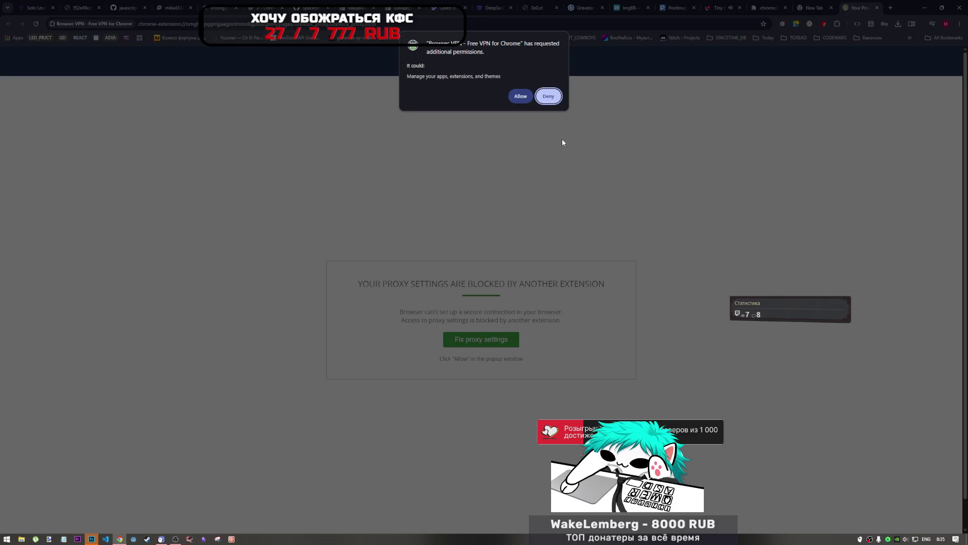
key(Return)
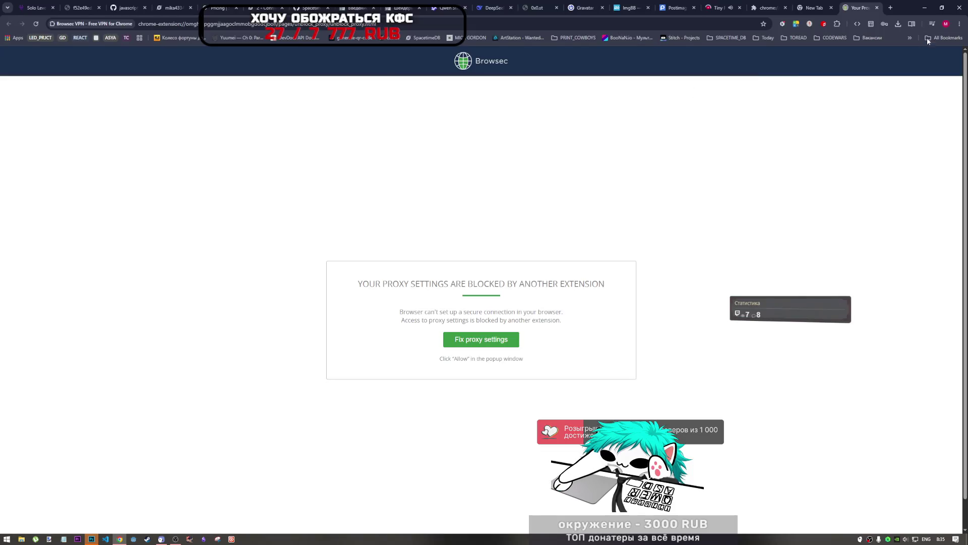
click(877, 8)
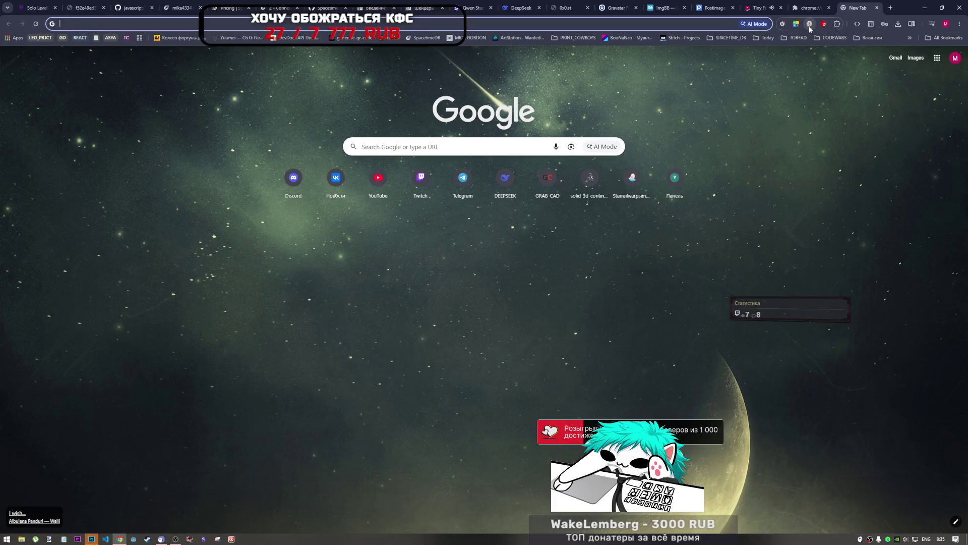
click(839, 24)
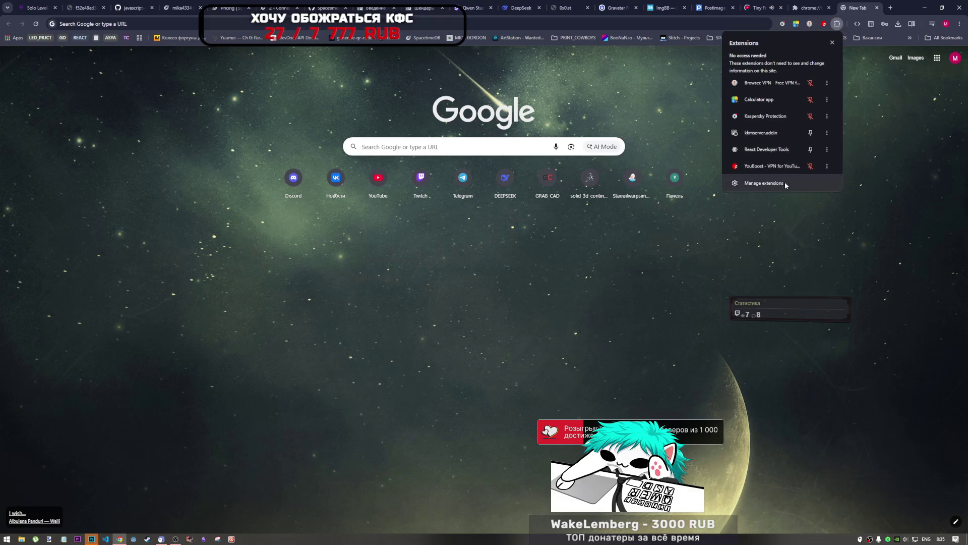
Enable Browsec on the extensions management page, briefly switching to another app and back
click(785, 181)
click(388, 401)
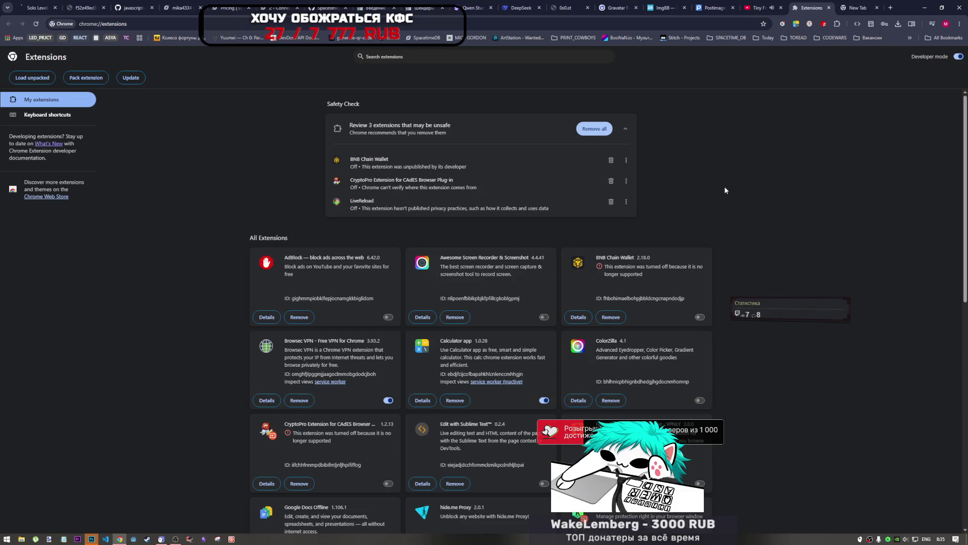
click(172, 541)
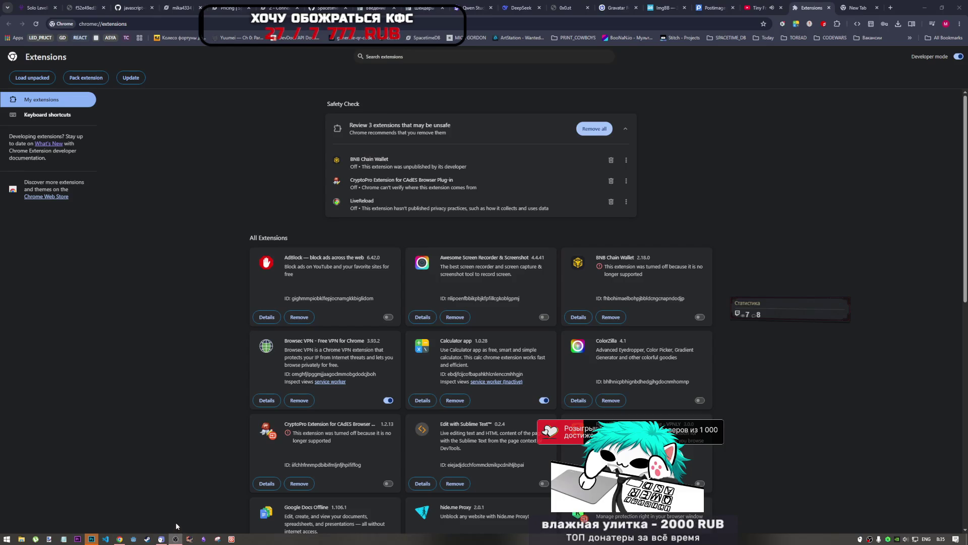
click(803, 204)
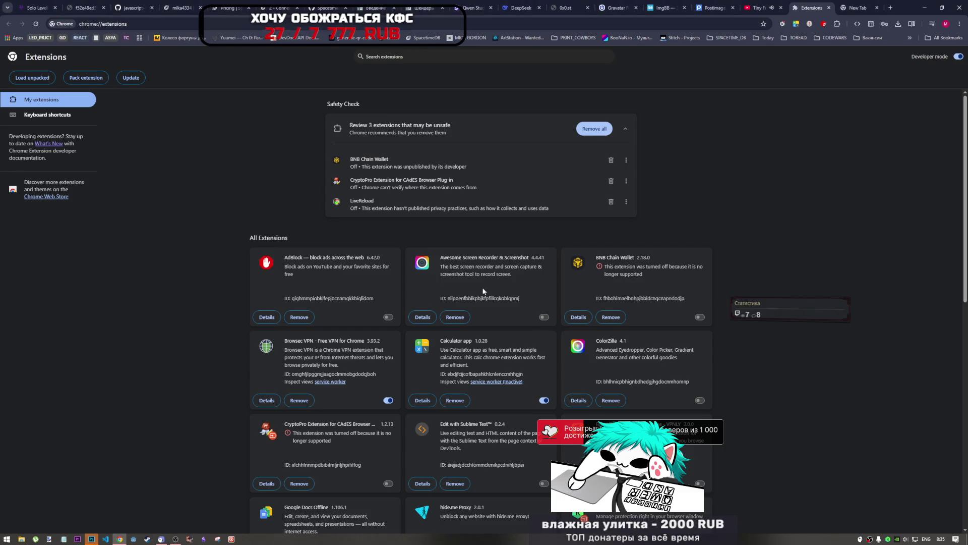
click(176, 538)
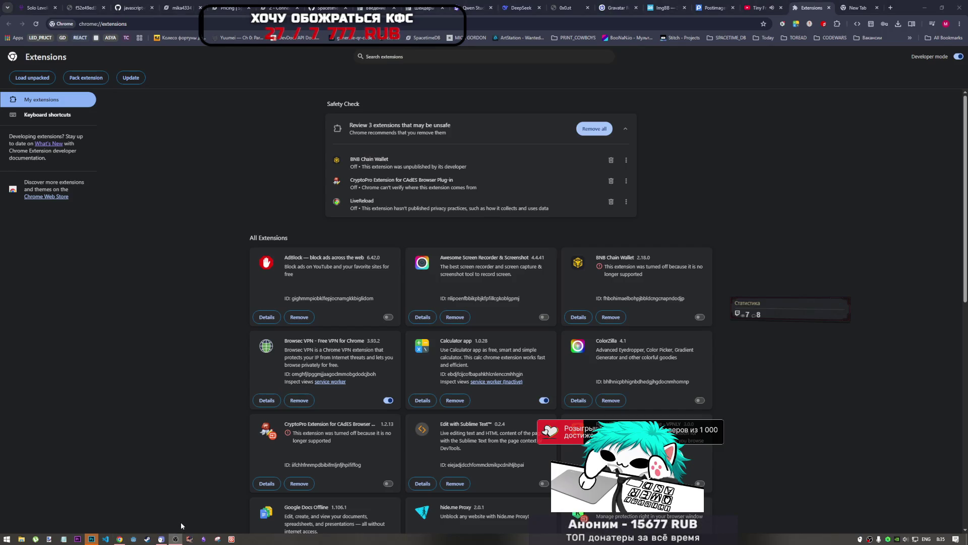
click(896, 187)
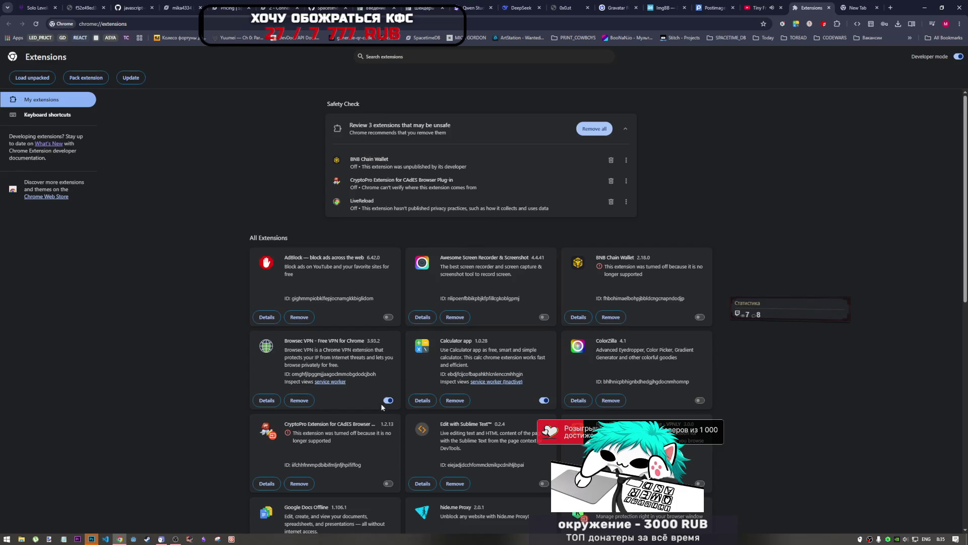
Open and close the Browsec popup and the extensions list to check them
click(810, 24)
click(810, 24)
click(811, 24)
click(811, 24)
click(838, 24)
click(838, 24)
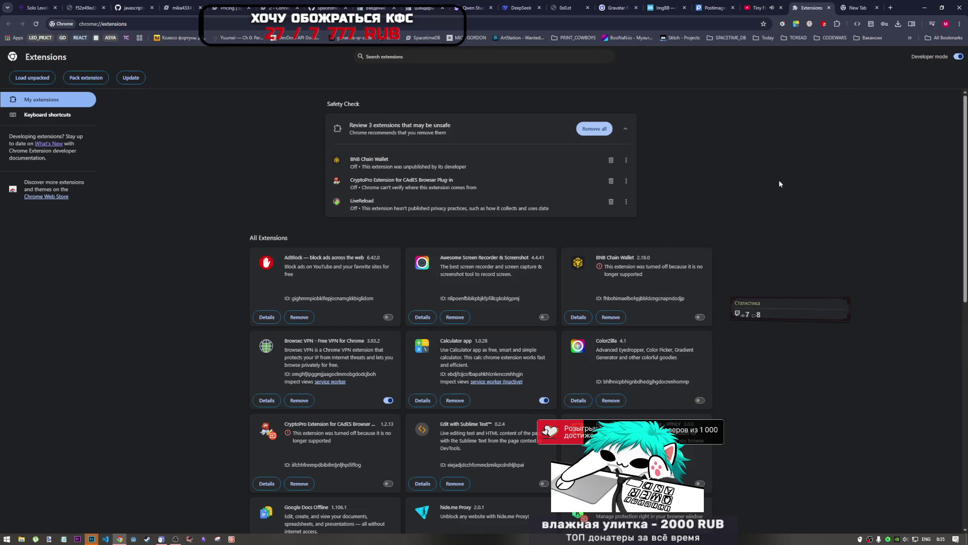
Remove VPN Unblocker for YouTube and switch the YouBoost extension off
scroll(821, 65, down, 6)
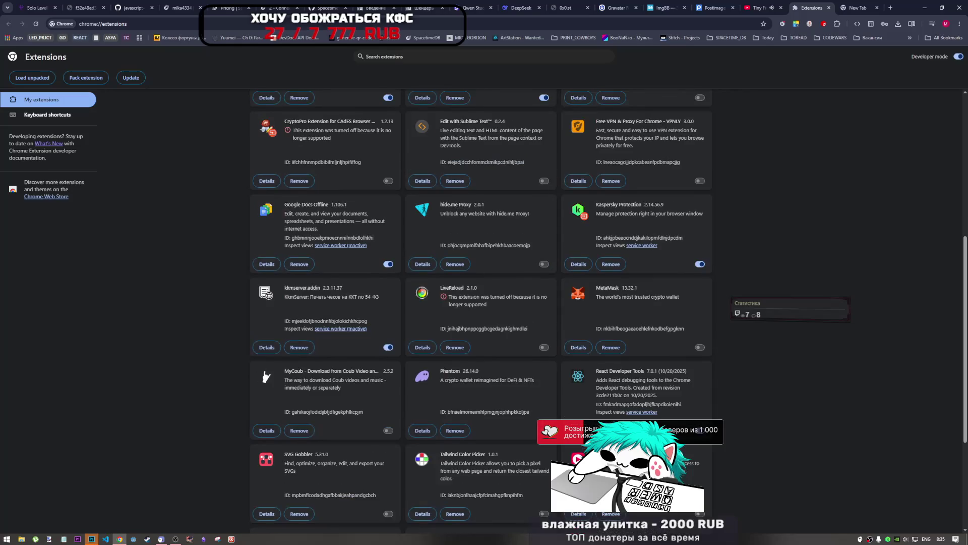
scroll(690, 440, down, 4)
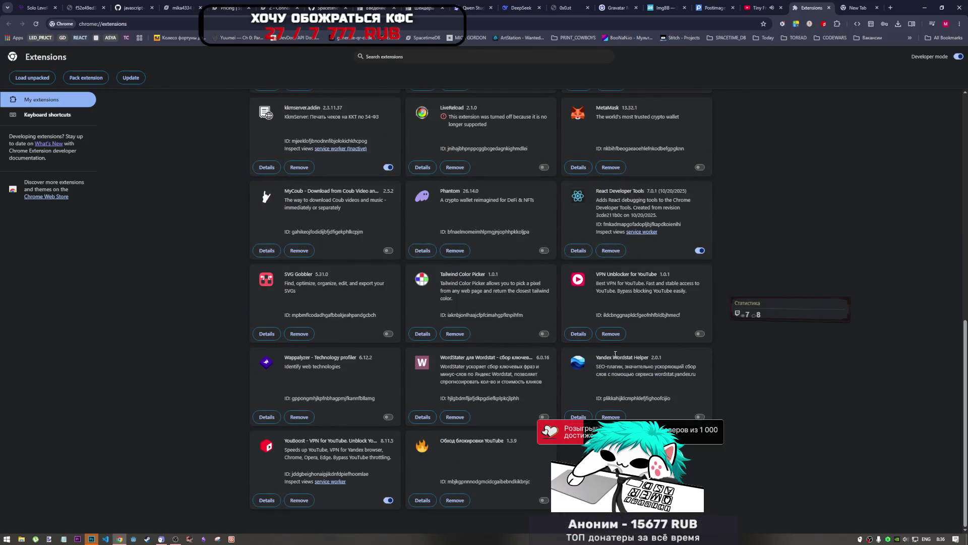
click(612, 335)
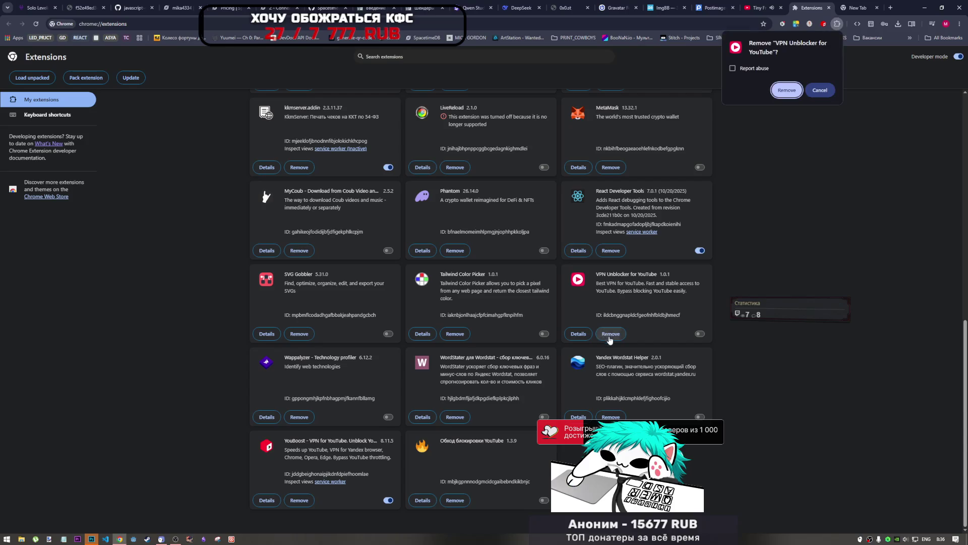
click(785, 96)
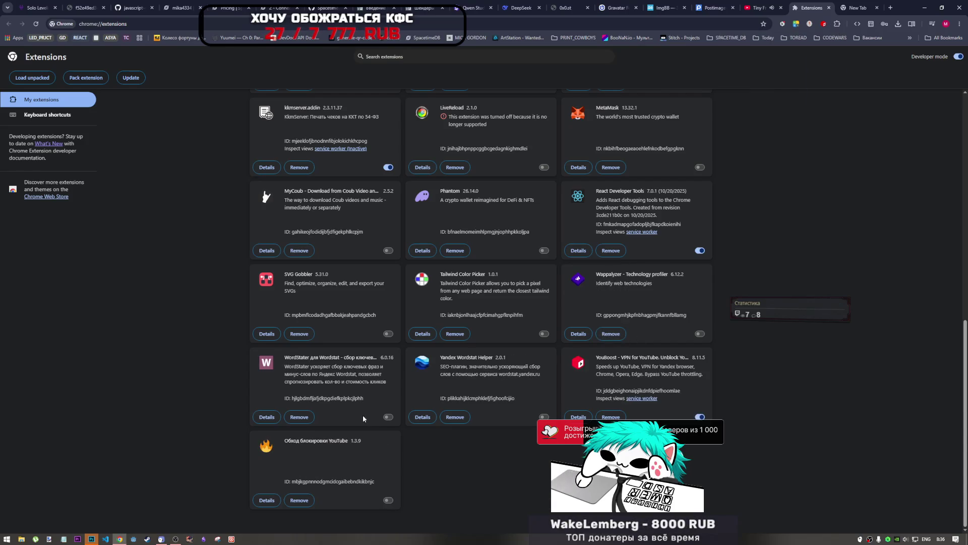
click(701, 418)
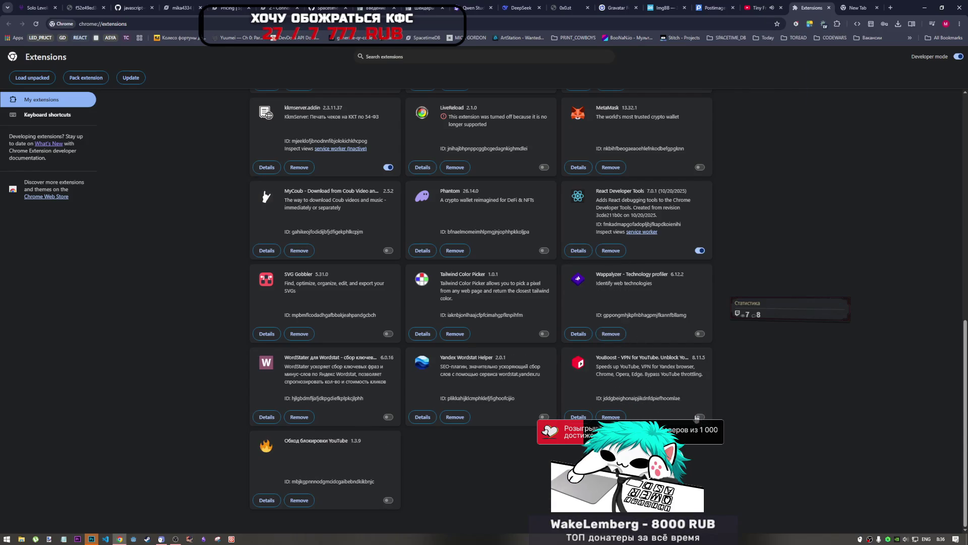
click(825, 24)
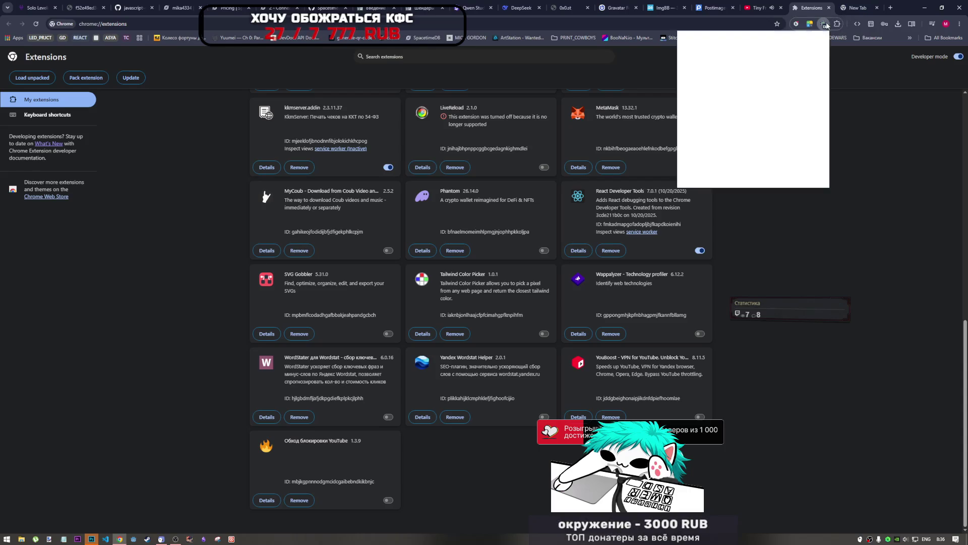
Reopen the Browsec panel, open its virtual locations list to pick Germany, then close it
click(847, 151)
click(825, 24)
click(800, 143)
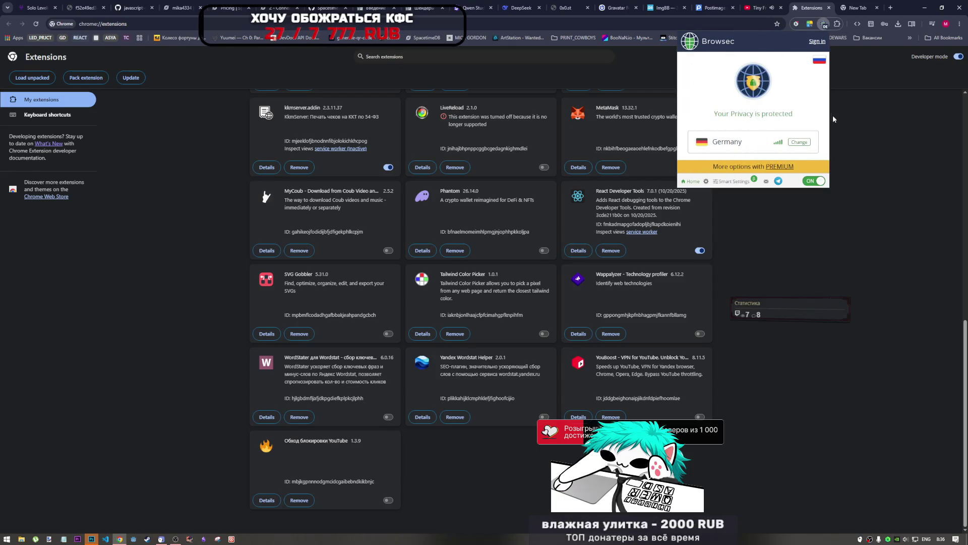
click(850, 149)
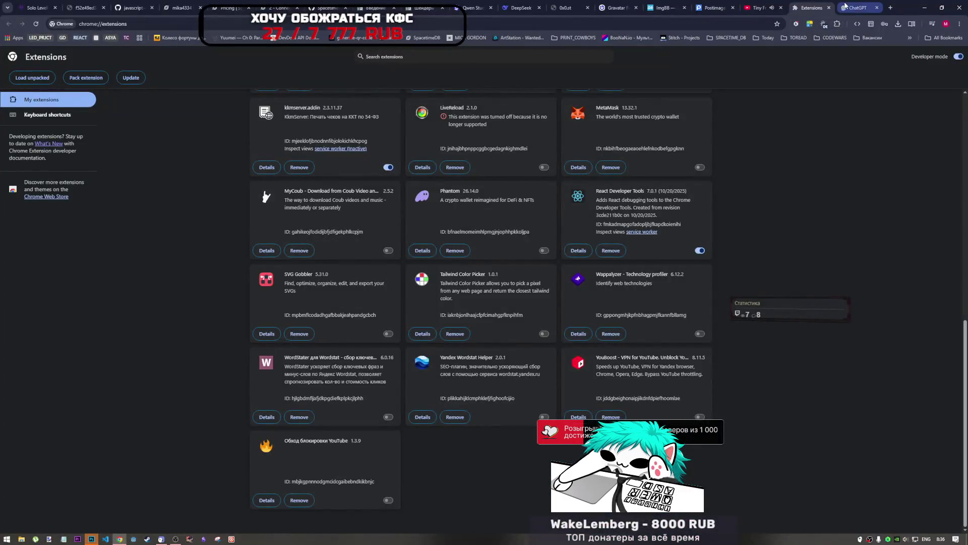
Switch to the ChatGPT tab, then bring Photoshop's recent-files home screen forward
click(846, 6)
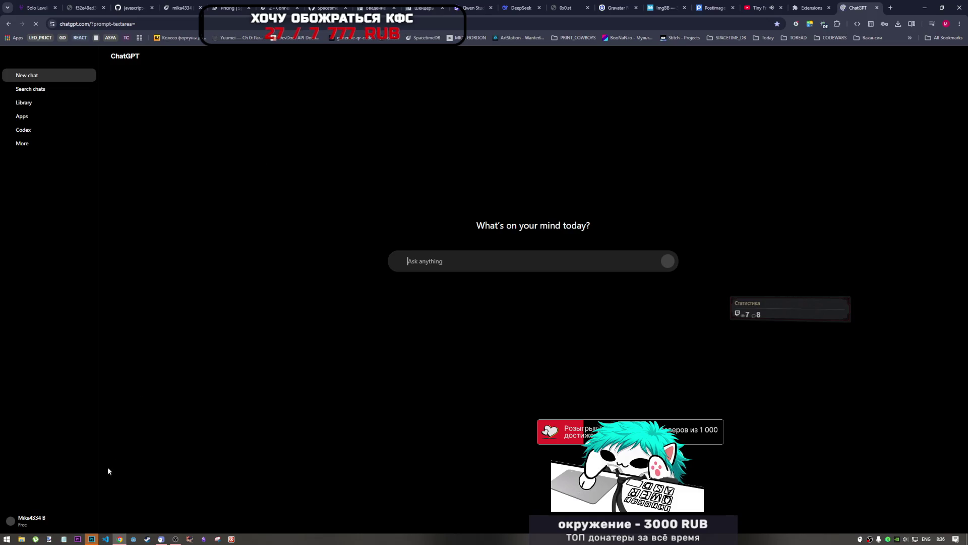
click(92, 539)
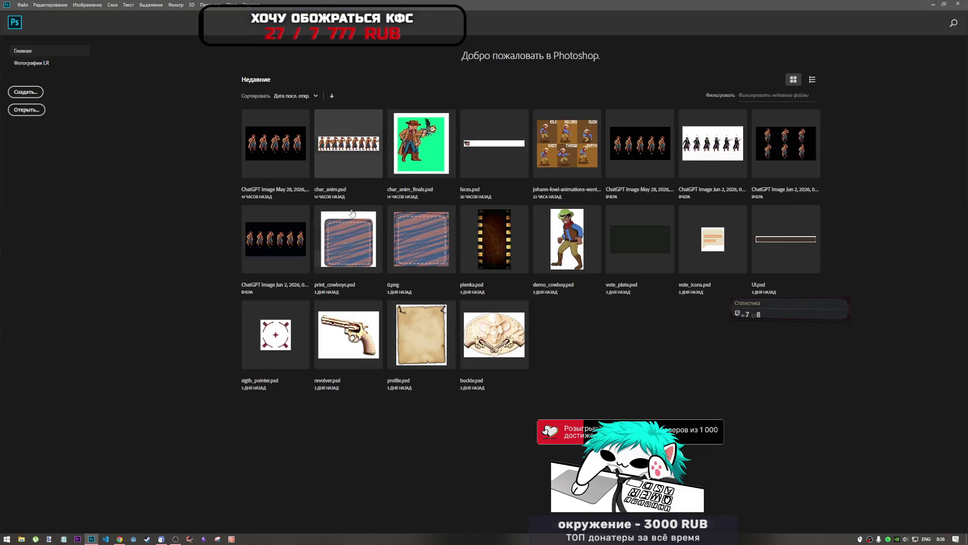
Open char_anim.psd from Recent, dismiss the missing colour profile prompt, and open File Explorer
click(365, 178)
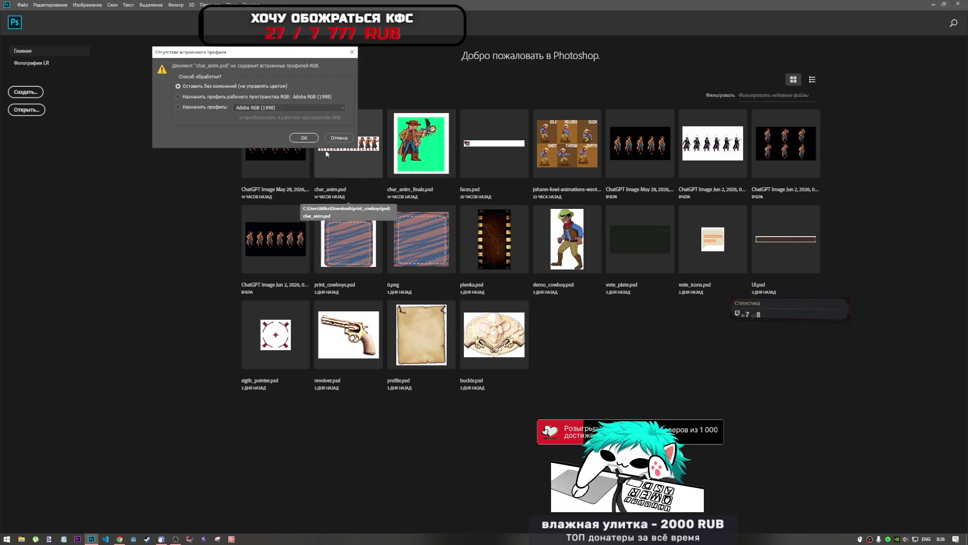
click(301, 135)
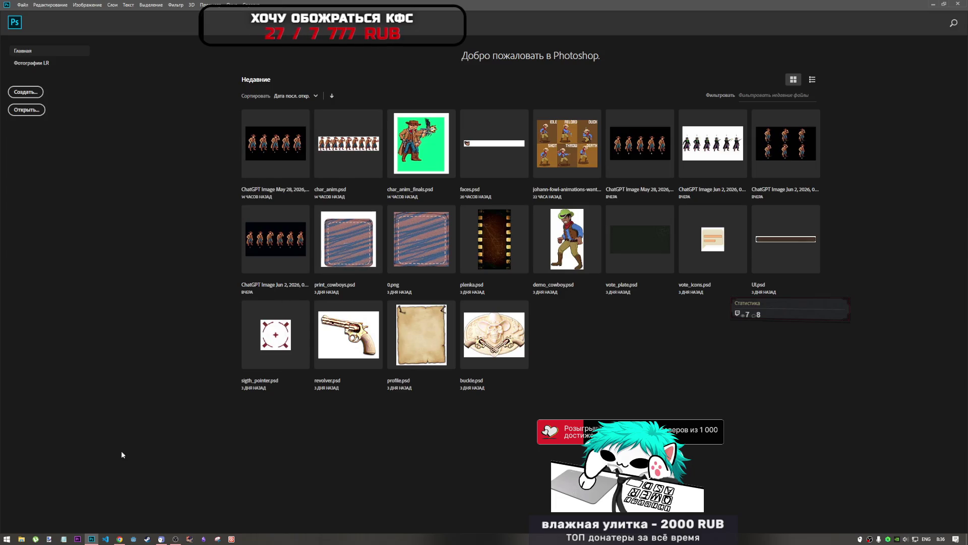
click(21, 539)
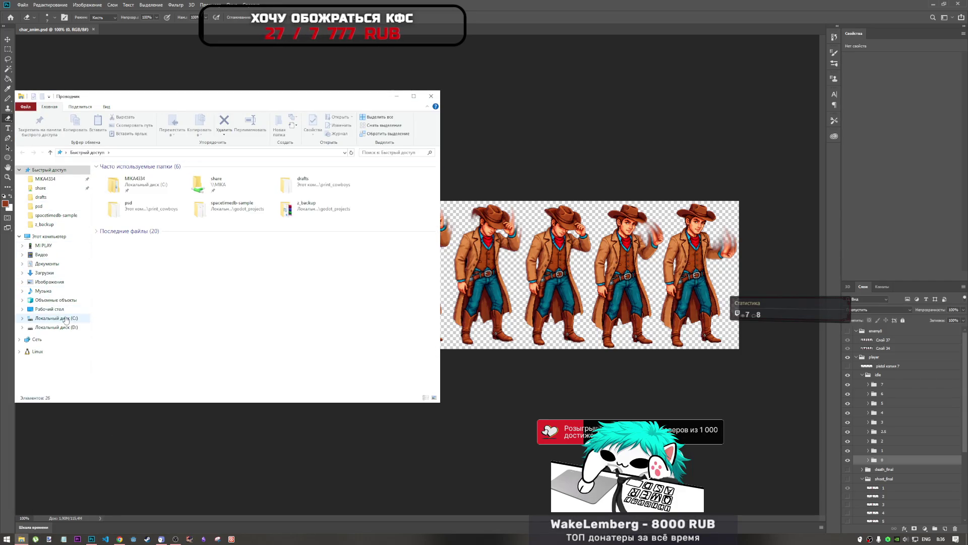
Open the May 31 ChatGPT faces image from the Downloads folder in Photoshop
click(44, 272)
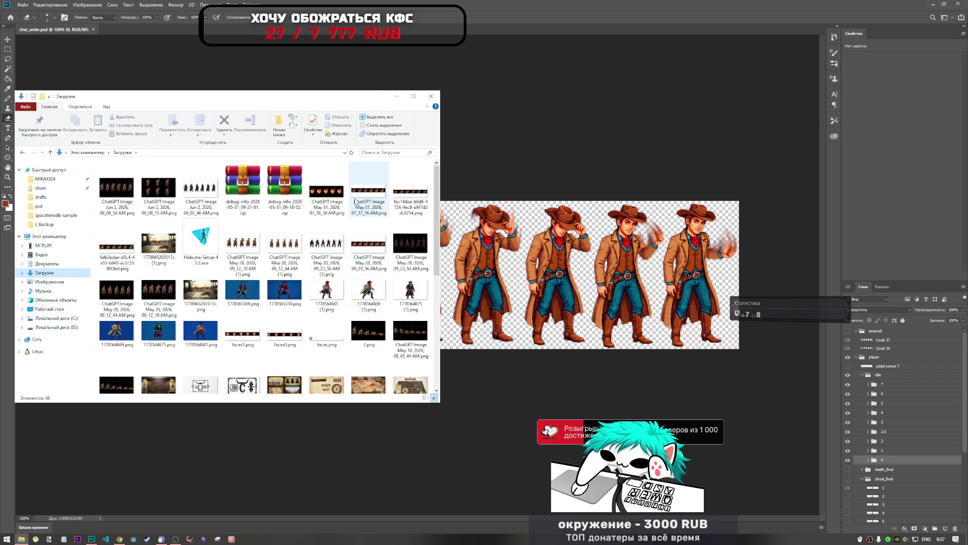
double_click(314, 206)
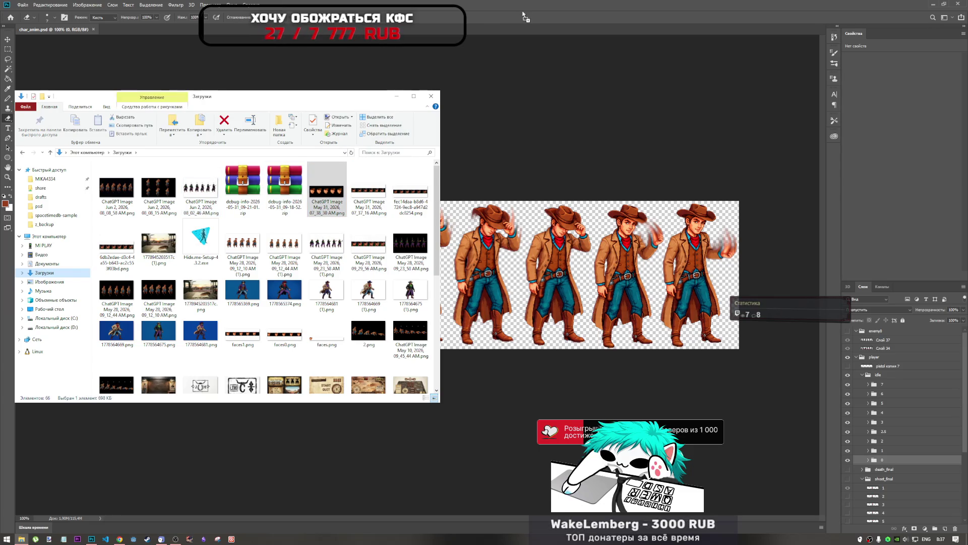
Accept the missing-profile prompt to open the five-face image, then bring File Explorer forward
click(304, 143)
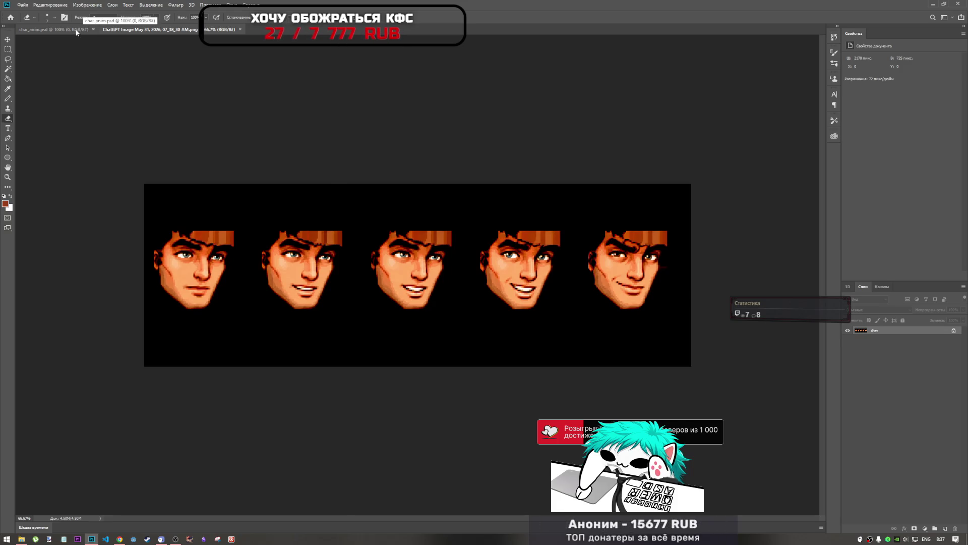
click(21, 538)
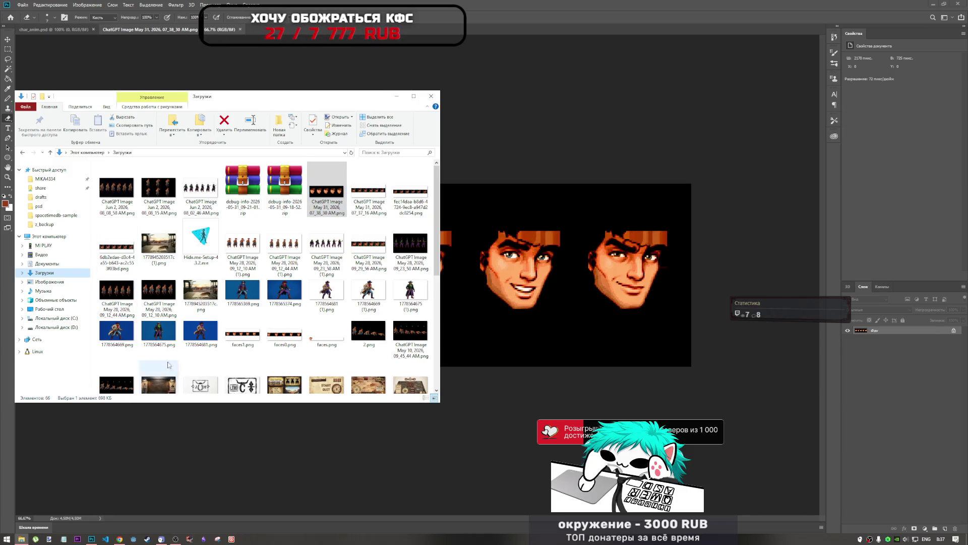
Open char_anim_finals.psd from print_cowboys\psd in Photoshop, accepting the missing-profile prompt
scroll(153, 376, down, 5)
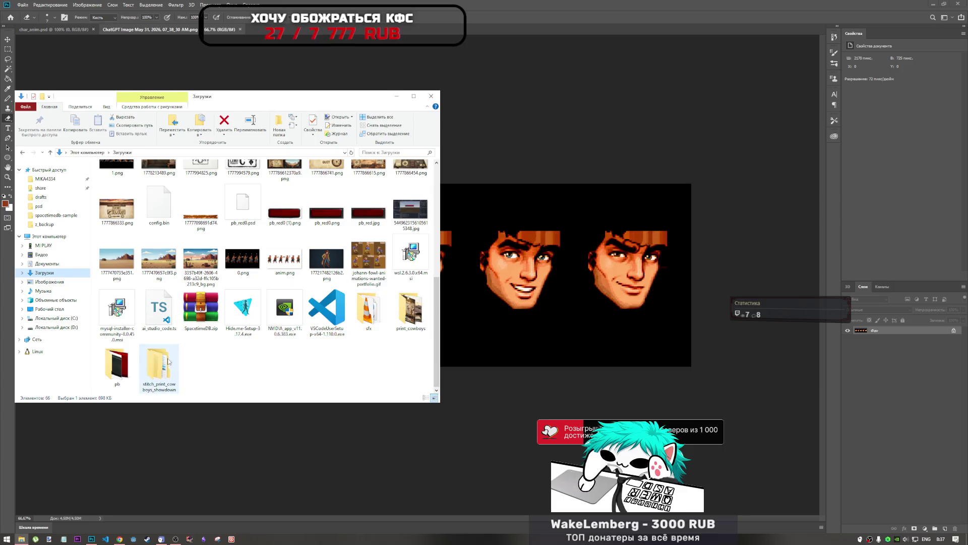
double_click(409, 309)
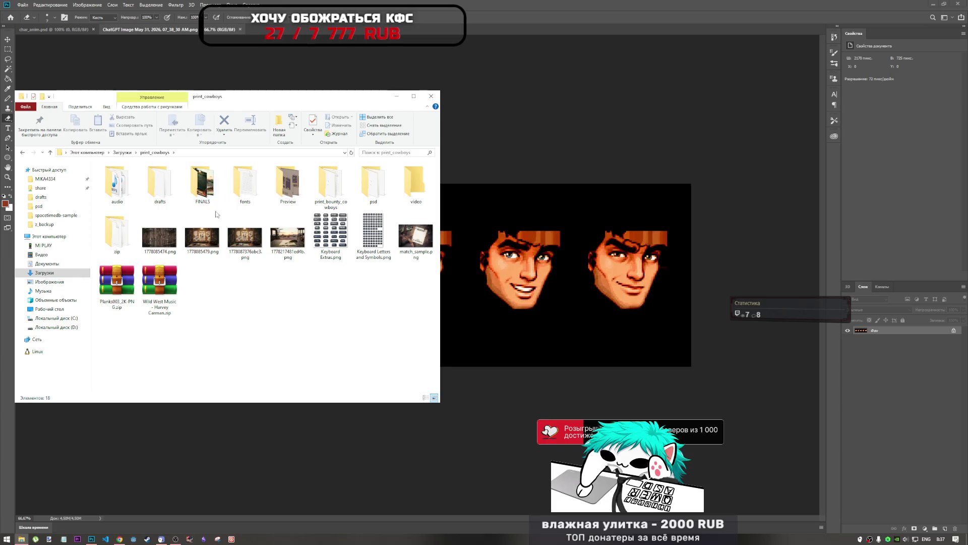
click(170, 197)
double_click(170, 197)
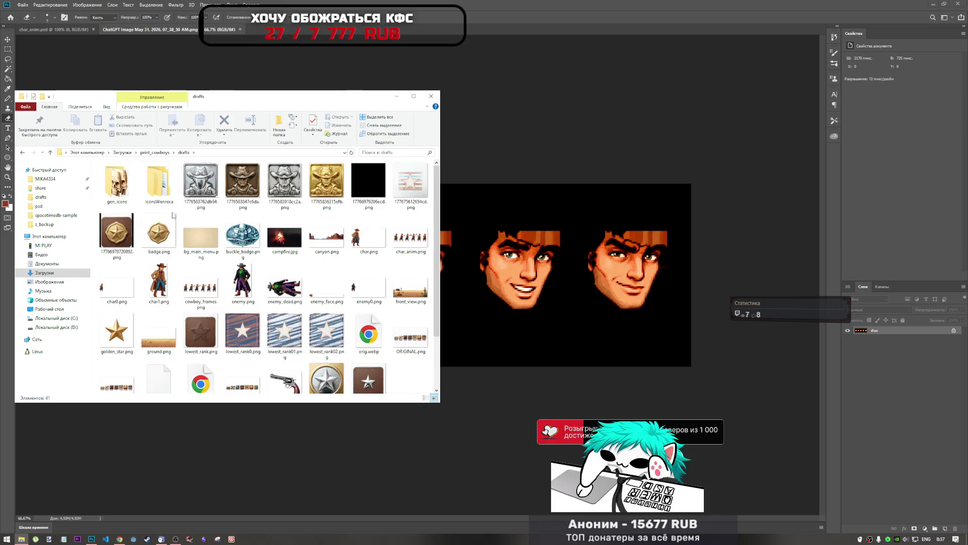
scroll(409, 278, down, 1)
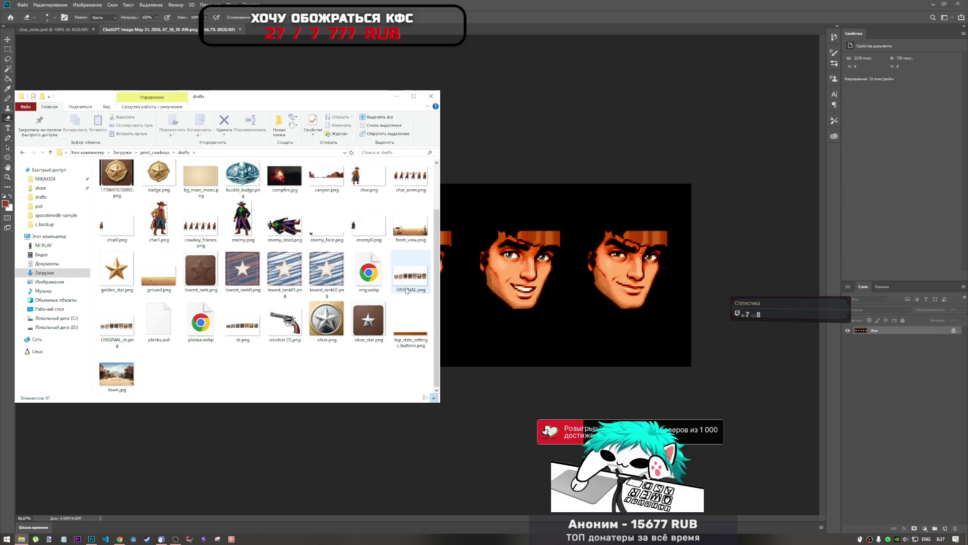
scroll(237, 216, up, 1)
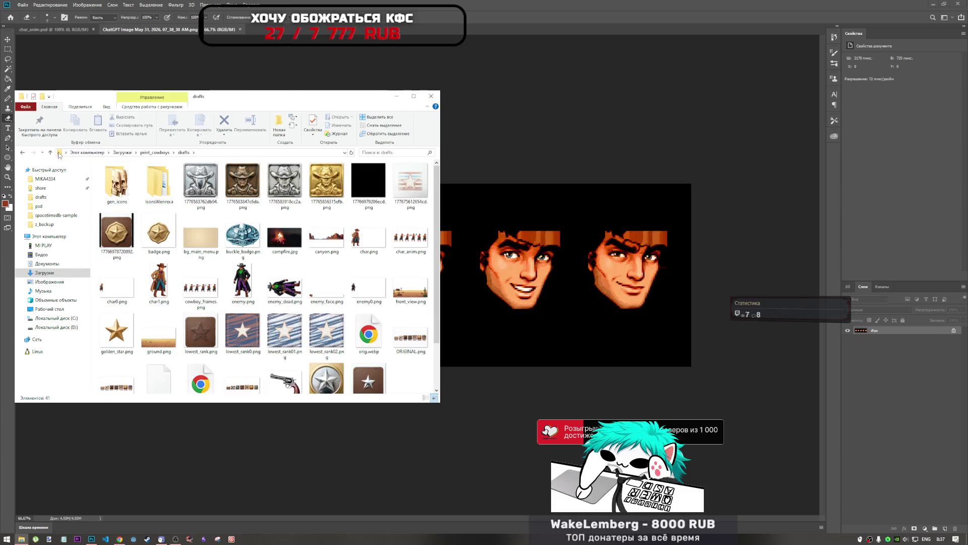
click(50, 153)
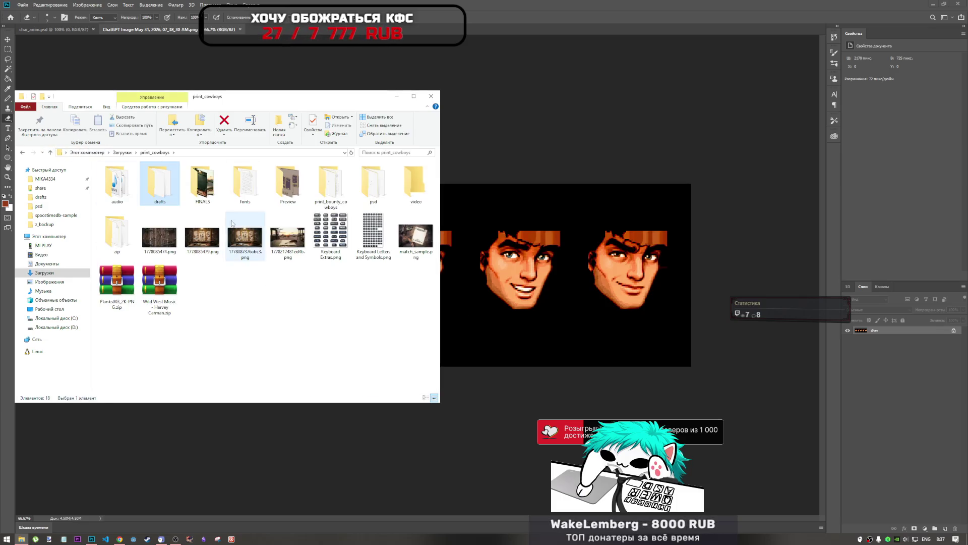
double_click(373, 183)
double_click(124, 216)
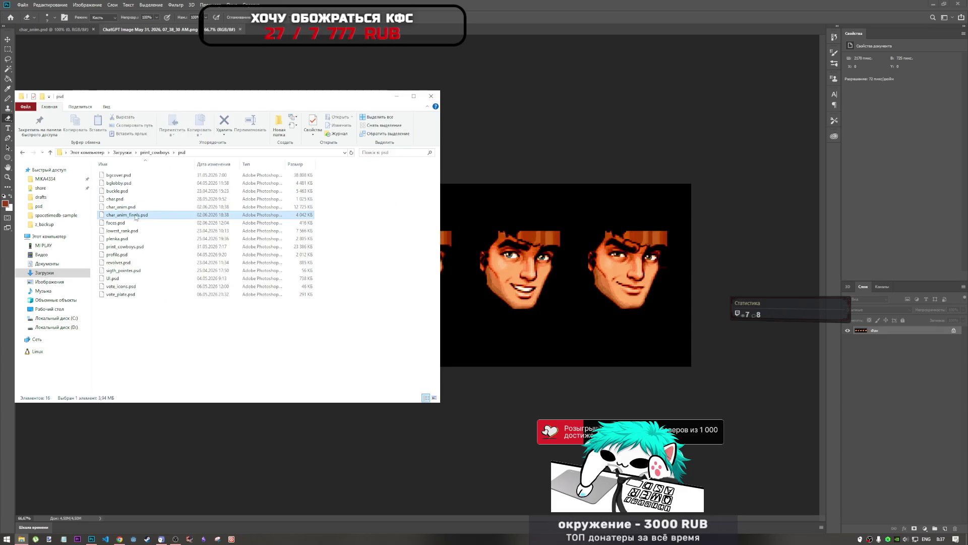
click(304, 138)
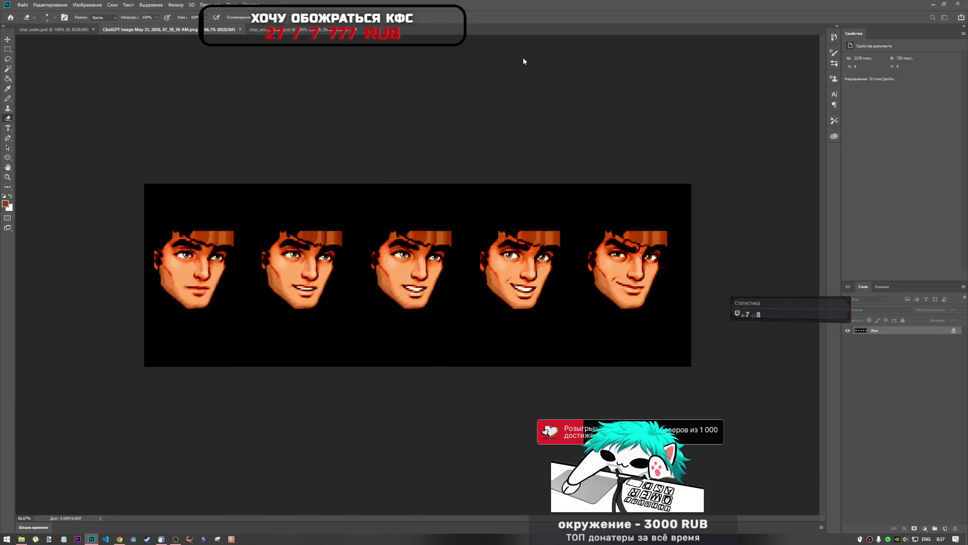
key(e)
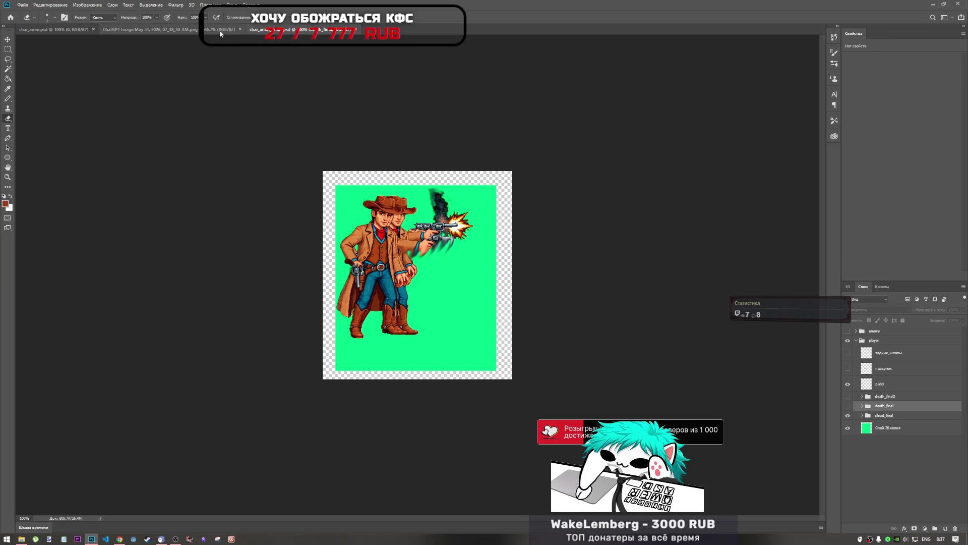
click(220, 30)
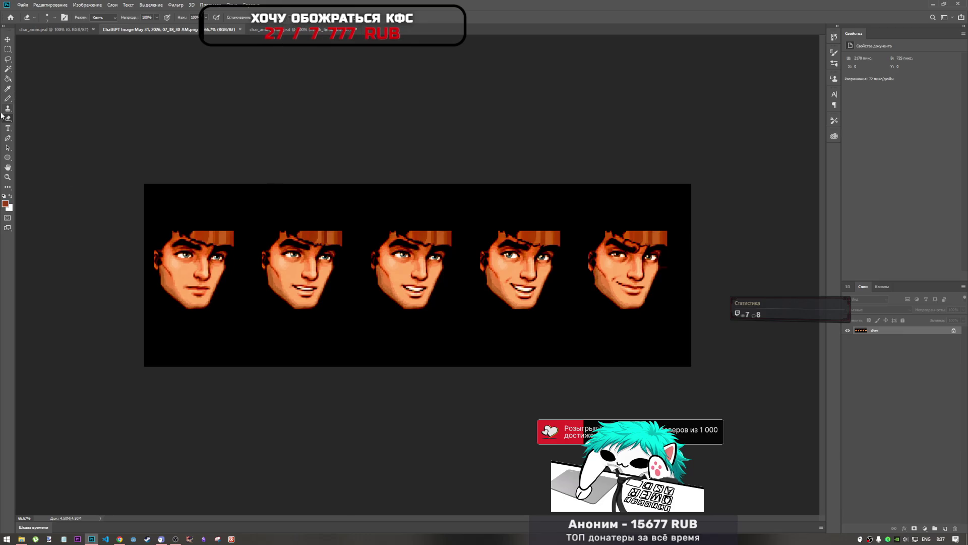
click(53, 31)
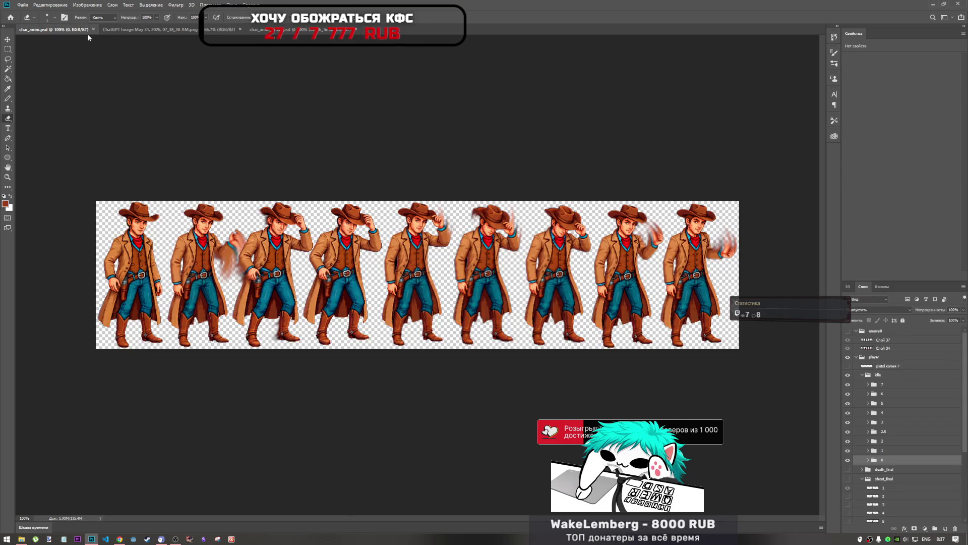
click(276, 31)
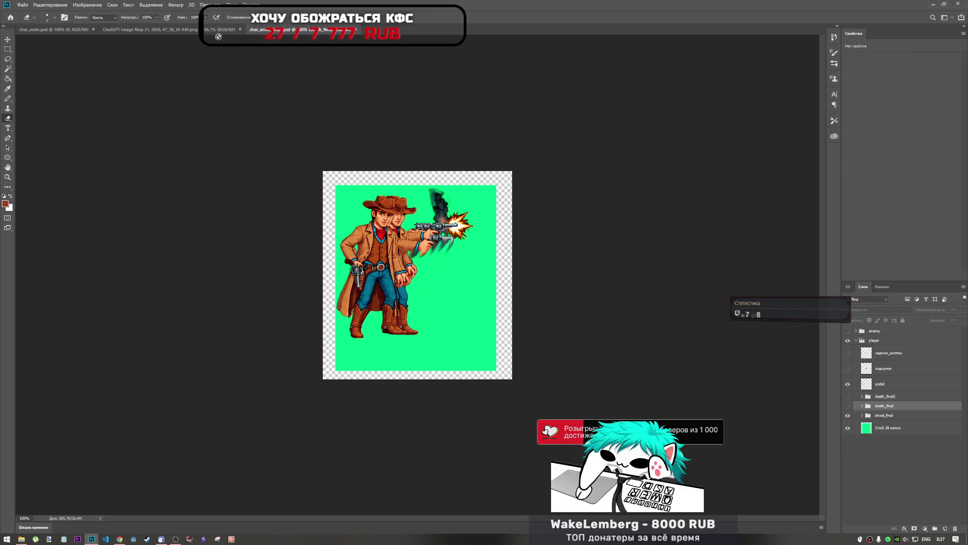
click(191, 31)
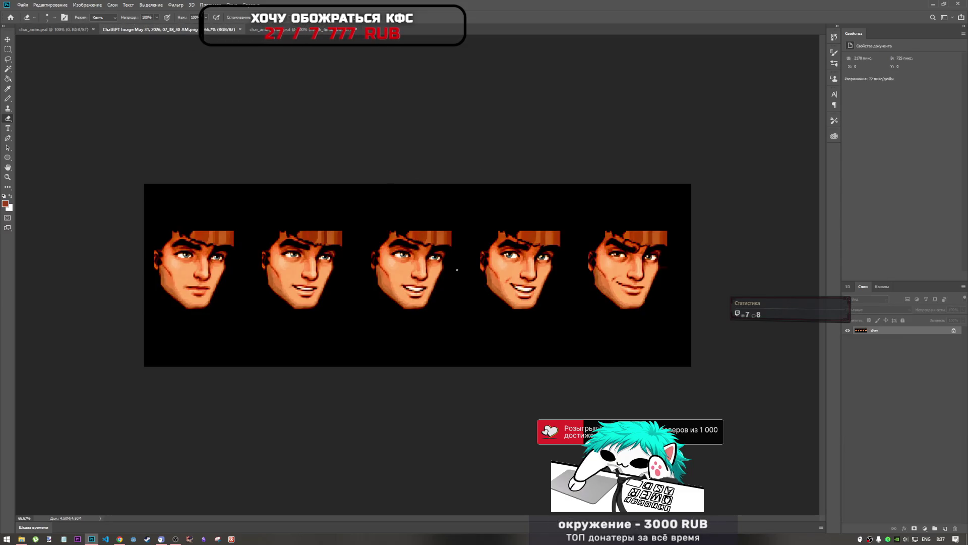
click(120, 538)
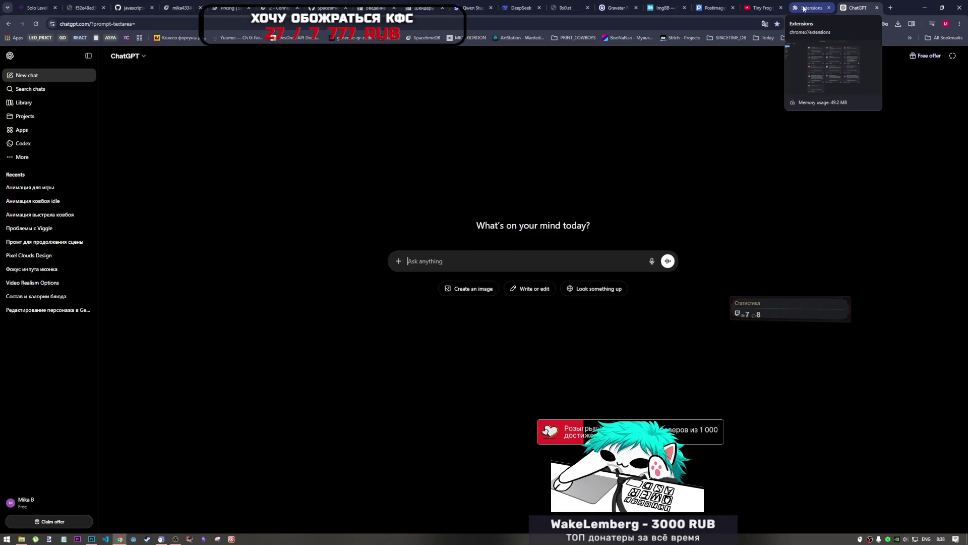
Show the Анимация для игры chat in ChatGPT and bring up the psd folder in File Explorer
click(35, 218)
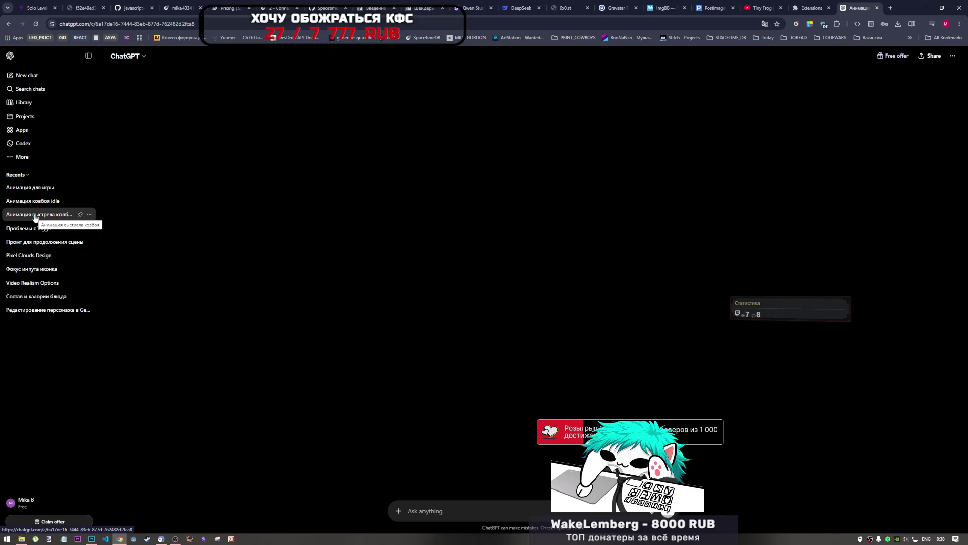
click(42, 190)
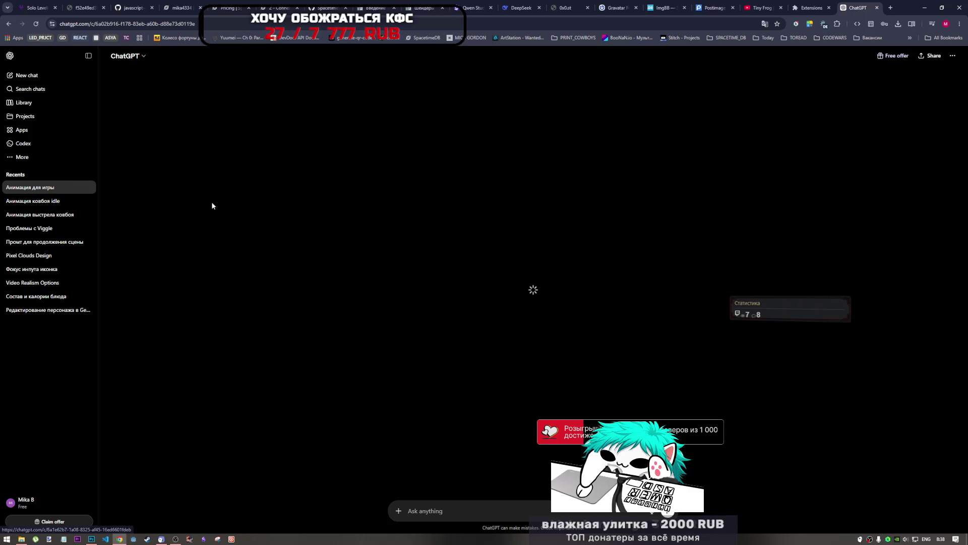
click(176, 539)
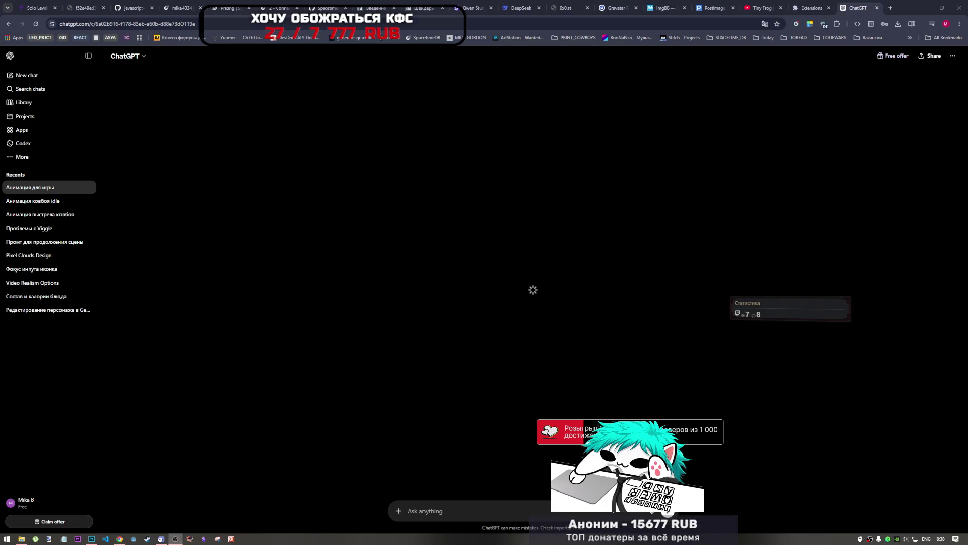
click(750, 509)
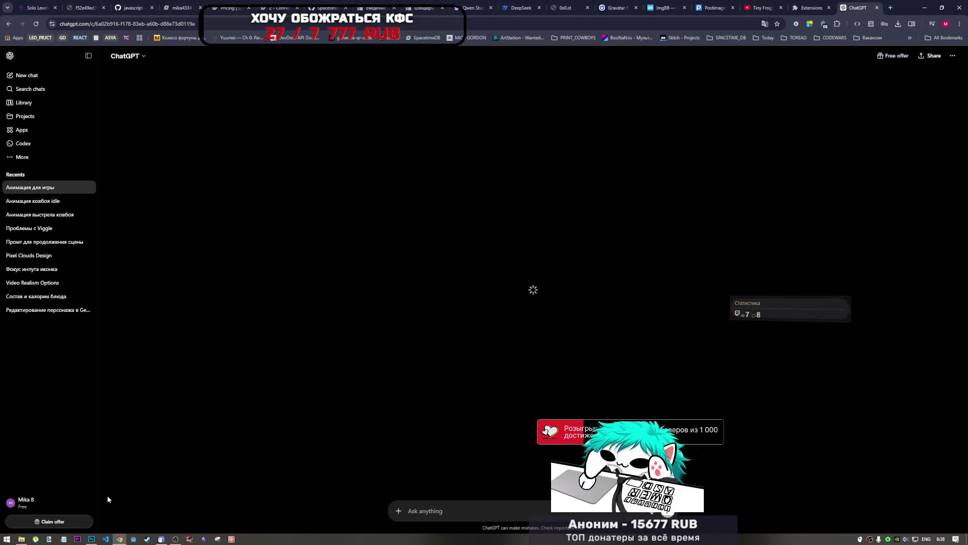
click(21, 539)
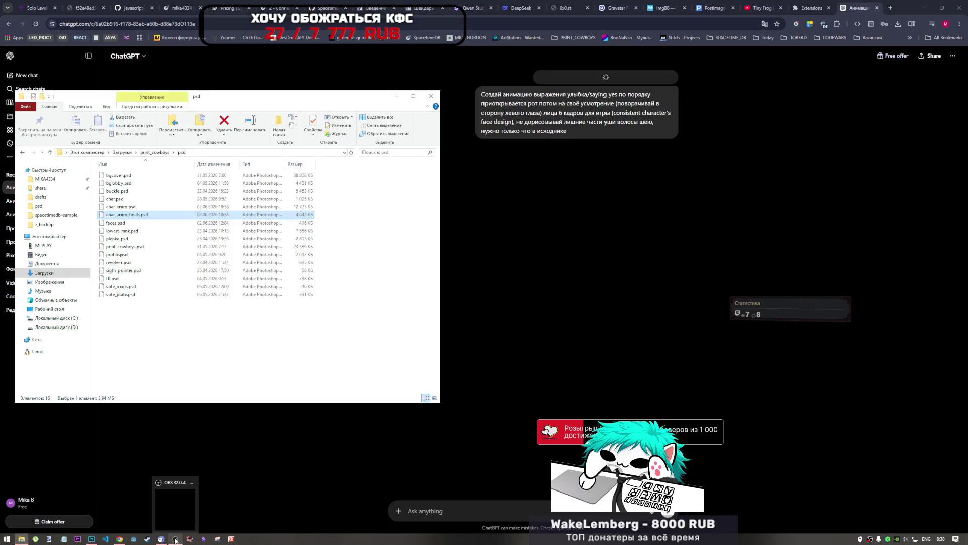
Edit and resend the six-frame smiling-face prompt so ChatGPT drafts a new image
click(550, 509)
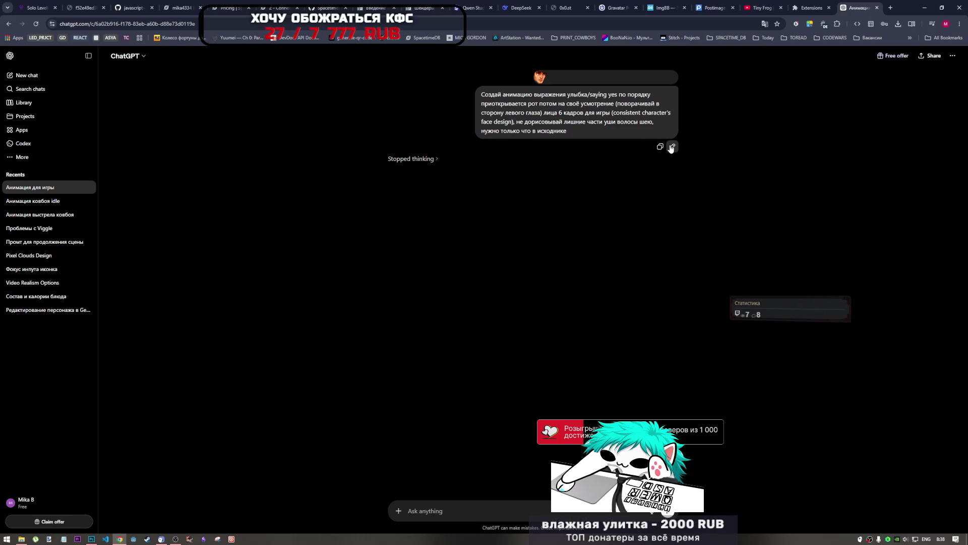
click(671, 147)
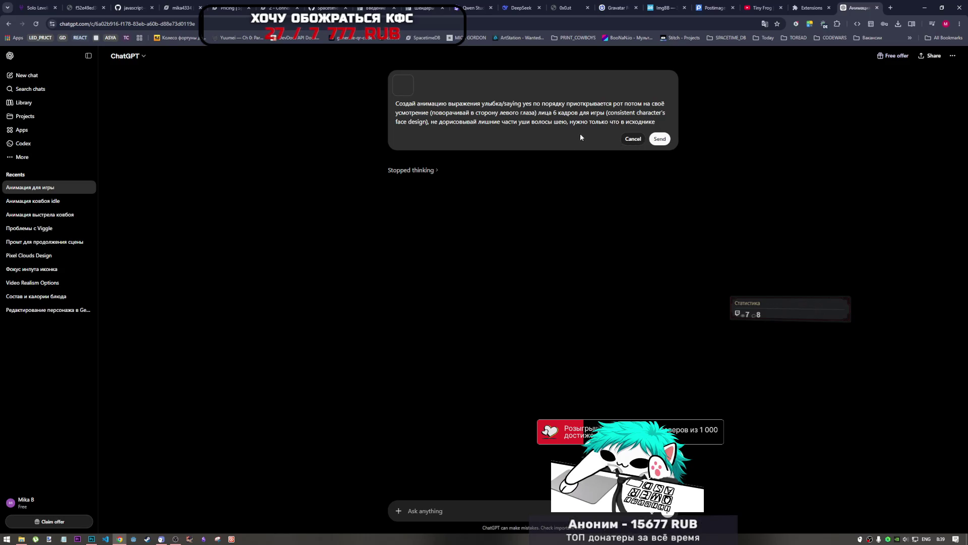
mouse_move(662, 121)
mouse_down()
mouse_move(439, 121)
mouse_move(661, 121)
mouse_up()
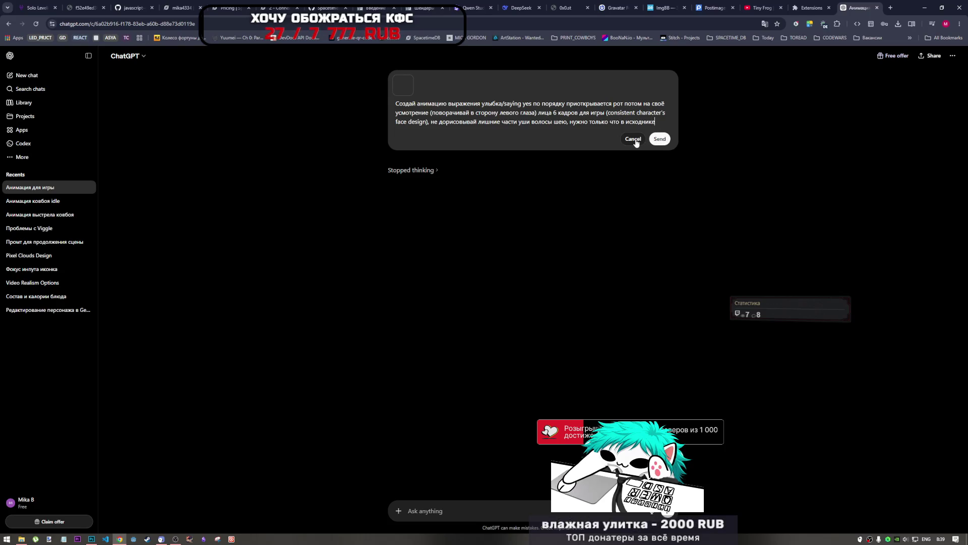
click(660, 139)
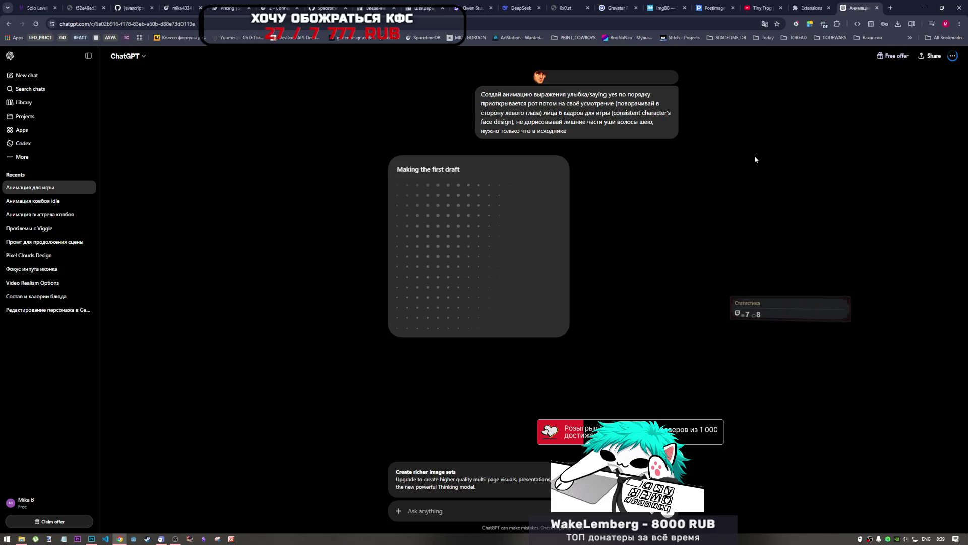
click(760, 8)
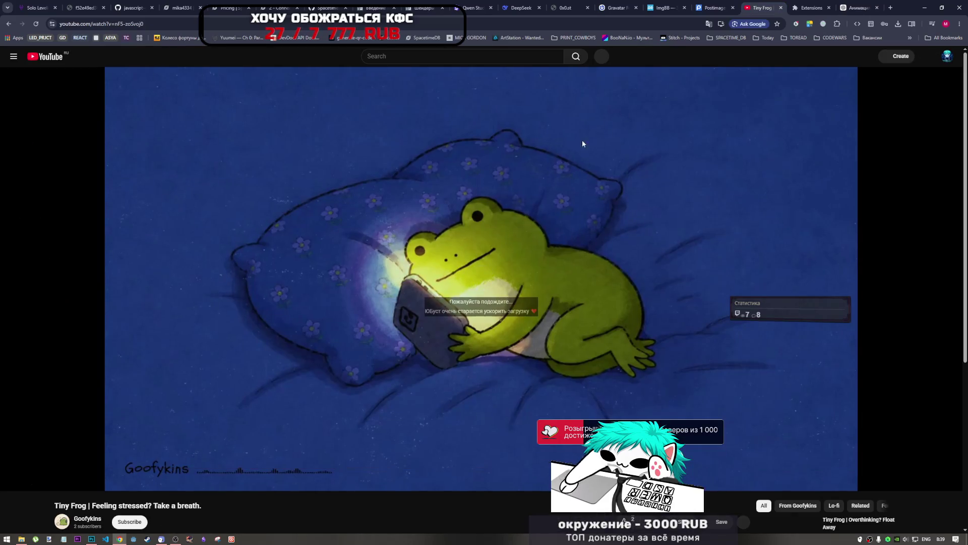
Pause the Tiny Frog video and return to the ChatGPT conversation
click(10, 482)
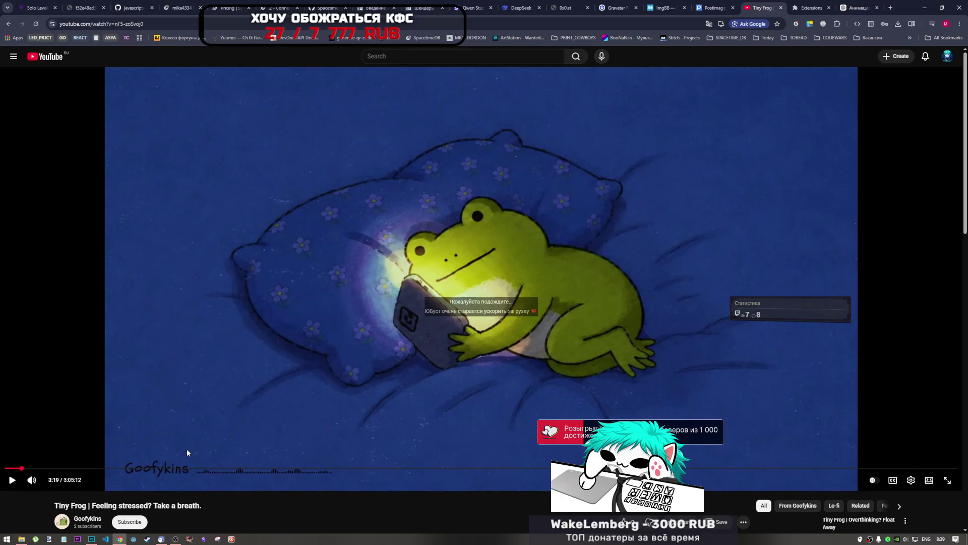
click(850, 9)
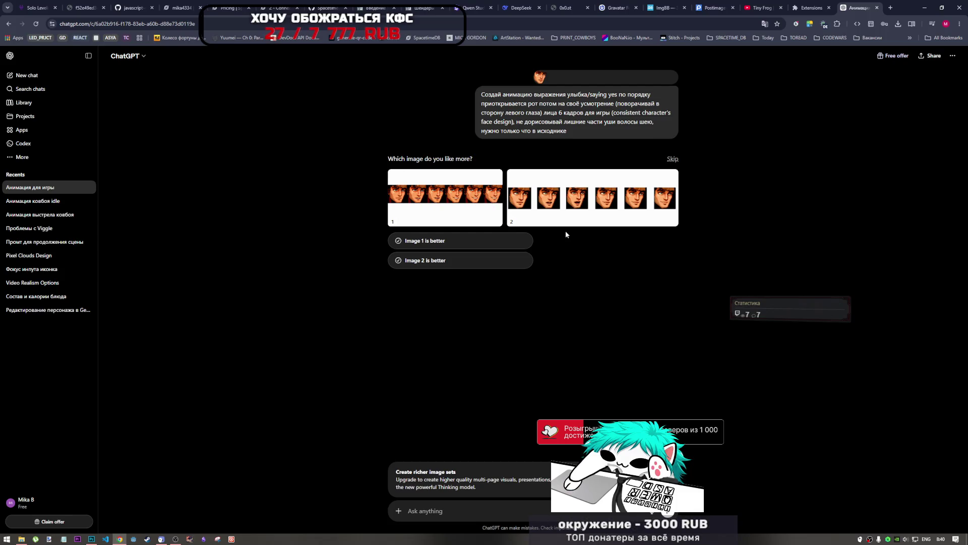
Mark image 1 as better and download that six-face strip as a PNG
click(485, 241)
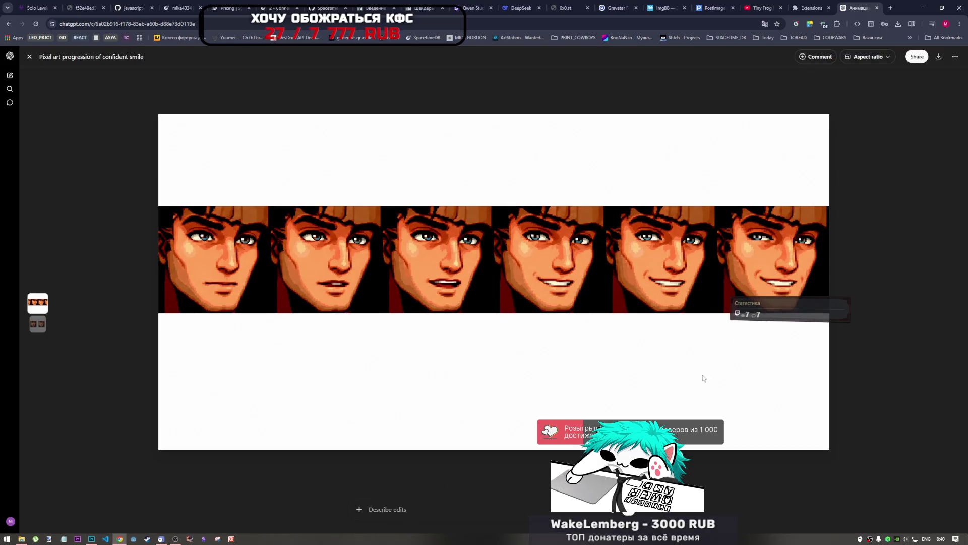
click(940, 57)
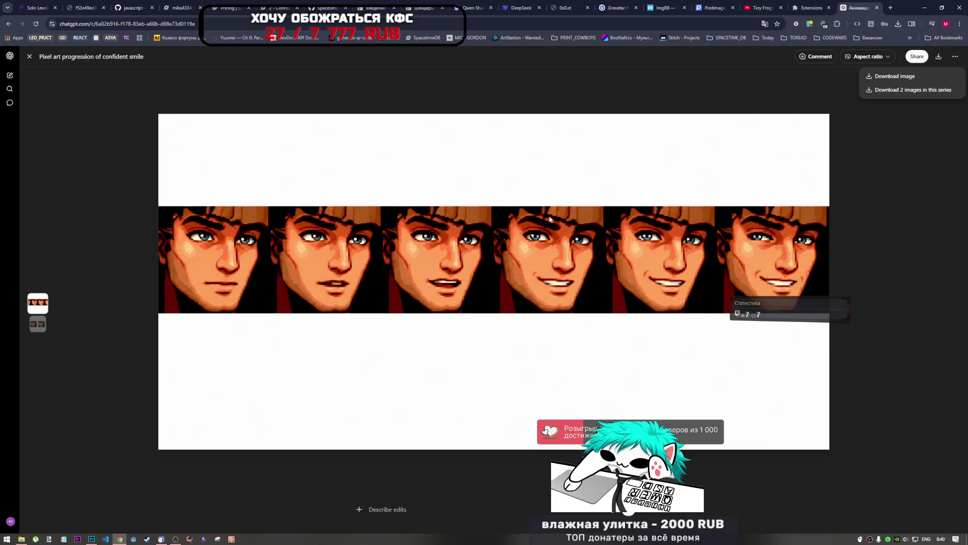
click(903, 80)
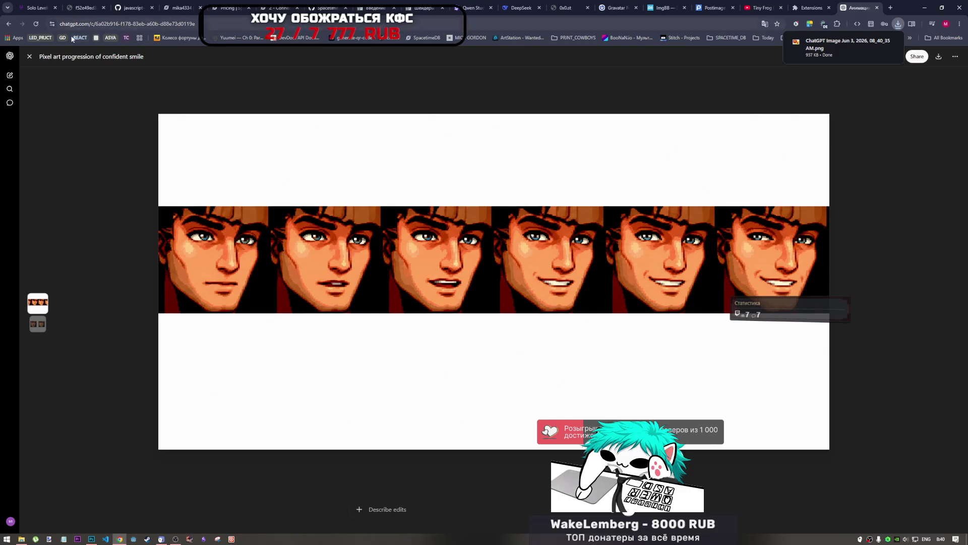
click(29, 57)
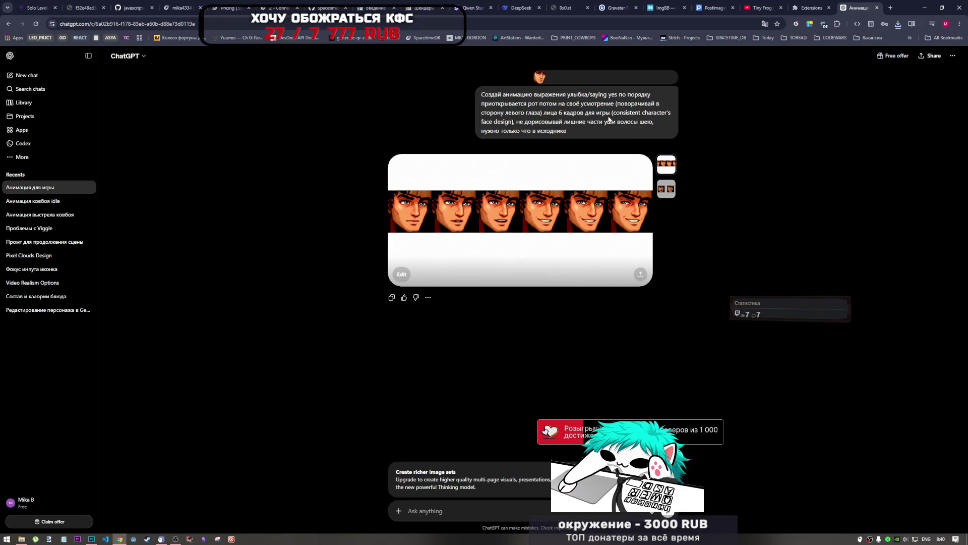
Append ', green eyes' to the smiling-face prompt and resend it
click(673, 147)
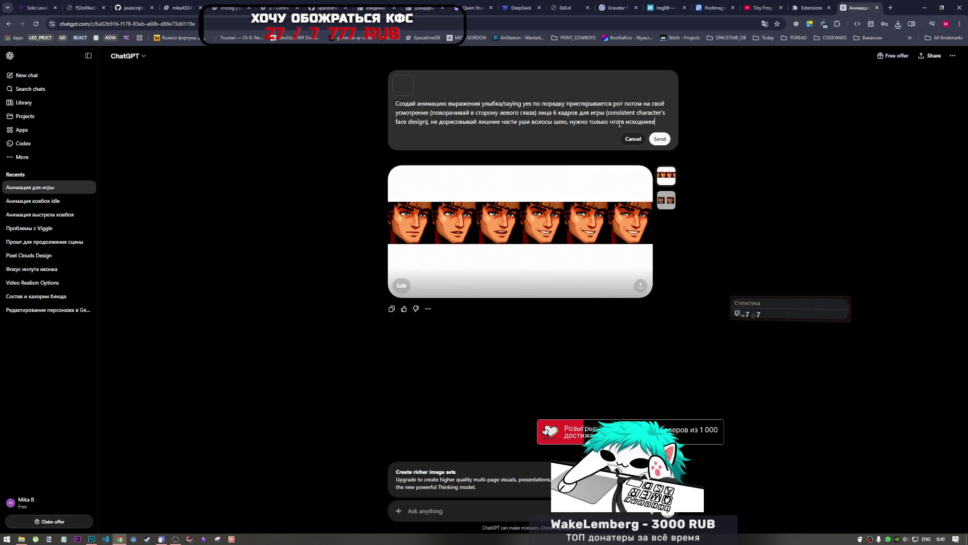
text(, )
text(пк)
key(alt+shift)
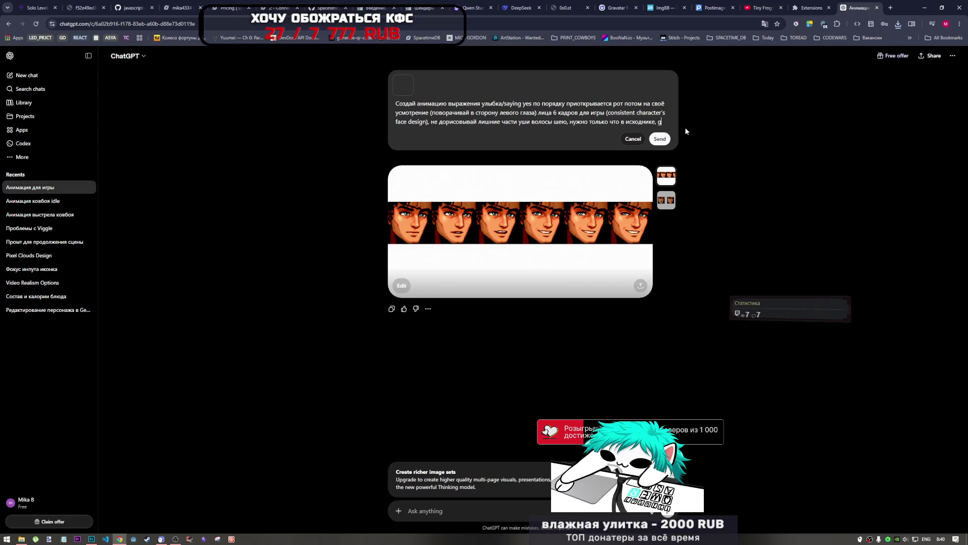
text(green eyes)
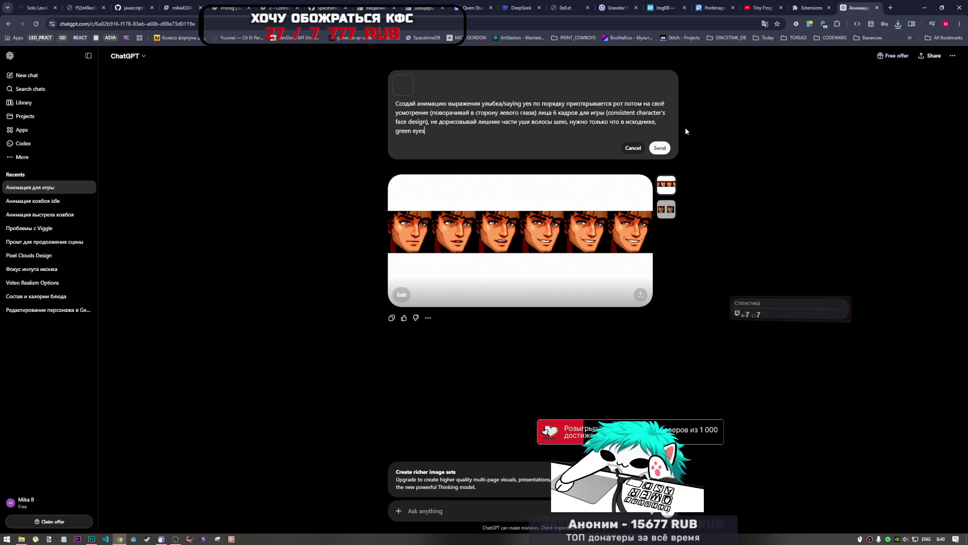
click(660, 147)
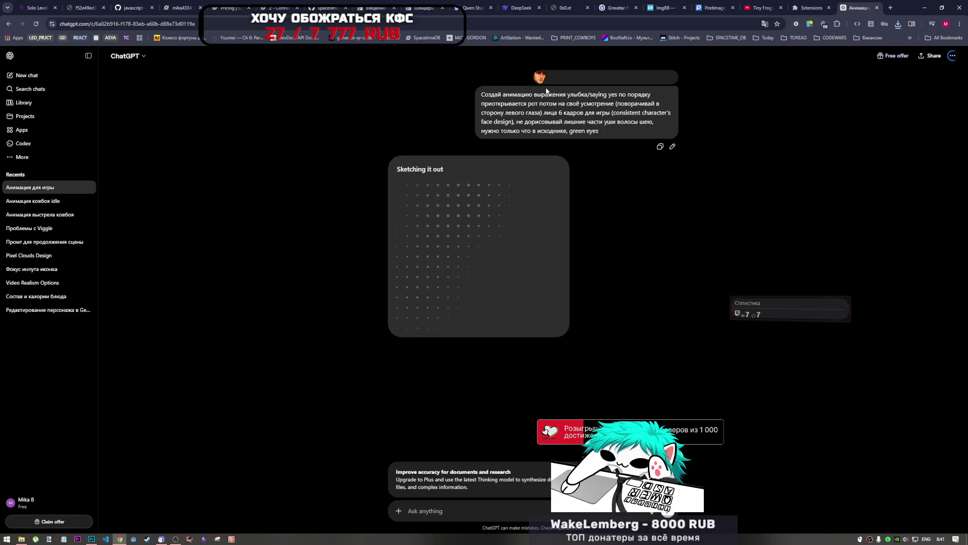
View the new green-eyed face strip full-size, then open the cowboy shooting animation chat
click(556, 79)
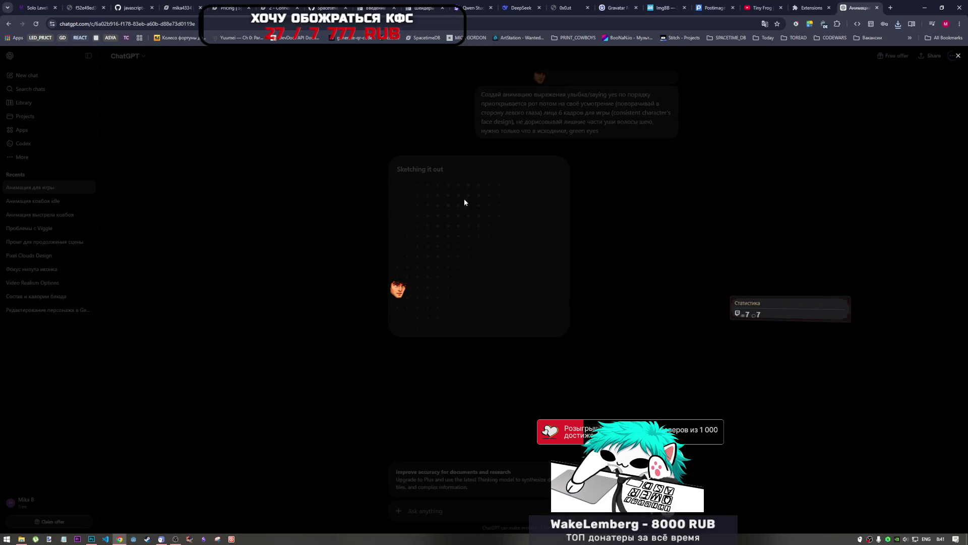
click(748, 149)
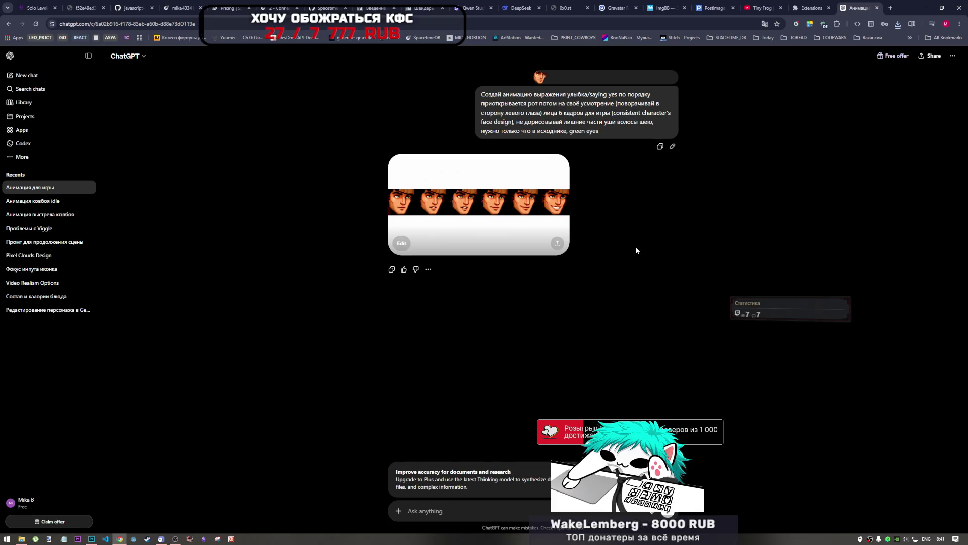
click(540, 211)
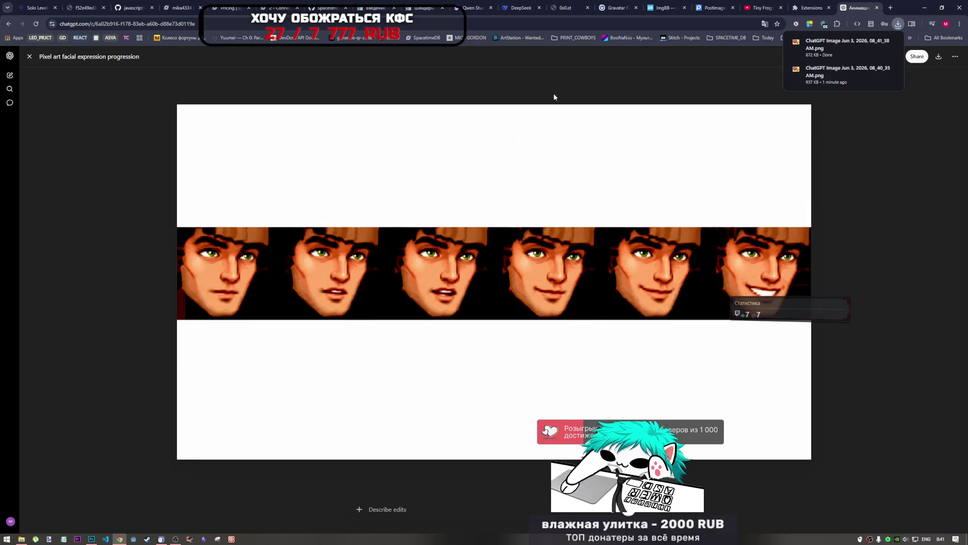
click(30, 57)
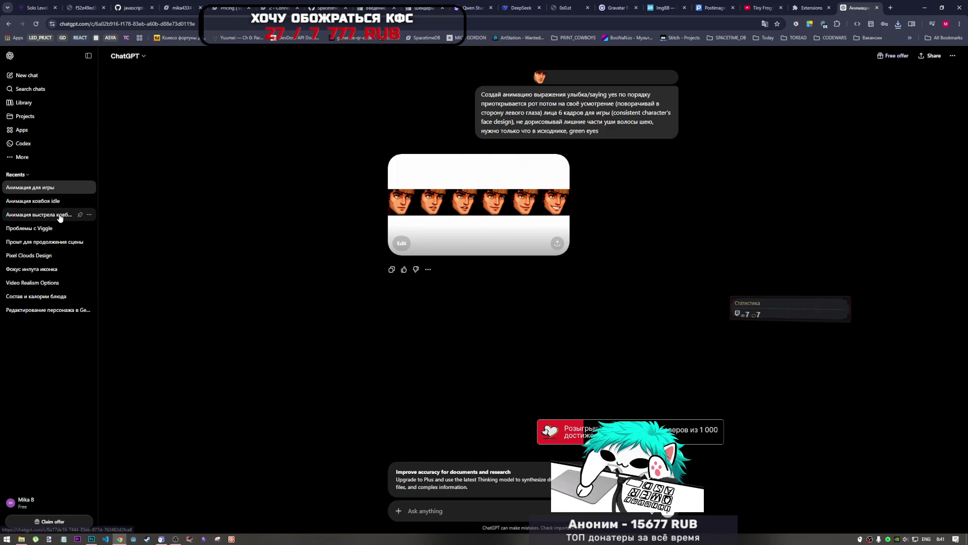
click(36, 216)
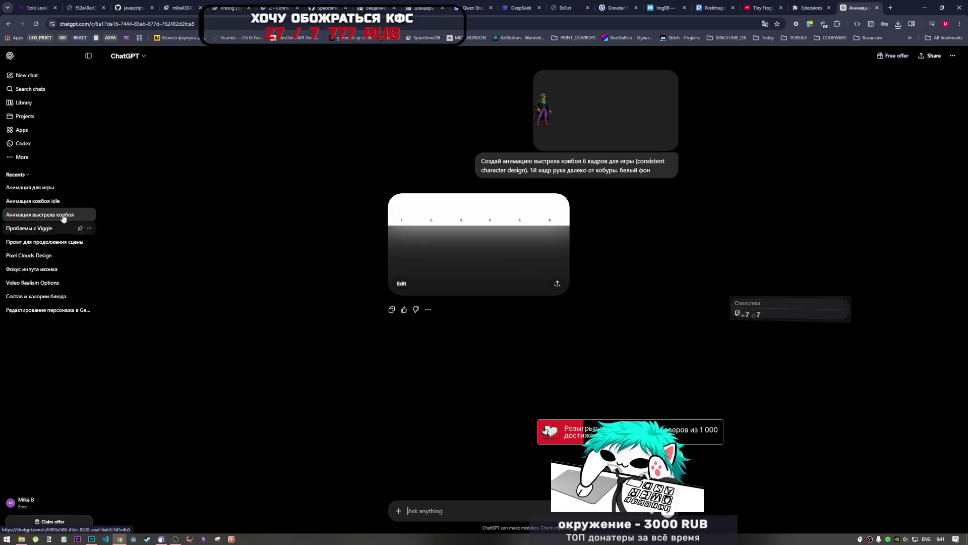
Browse Versions 1 and 2 of the cowboy idle prompt, then return to the shooting chat
click(44, 202)
click(44, 202)
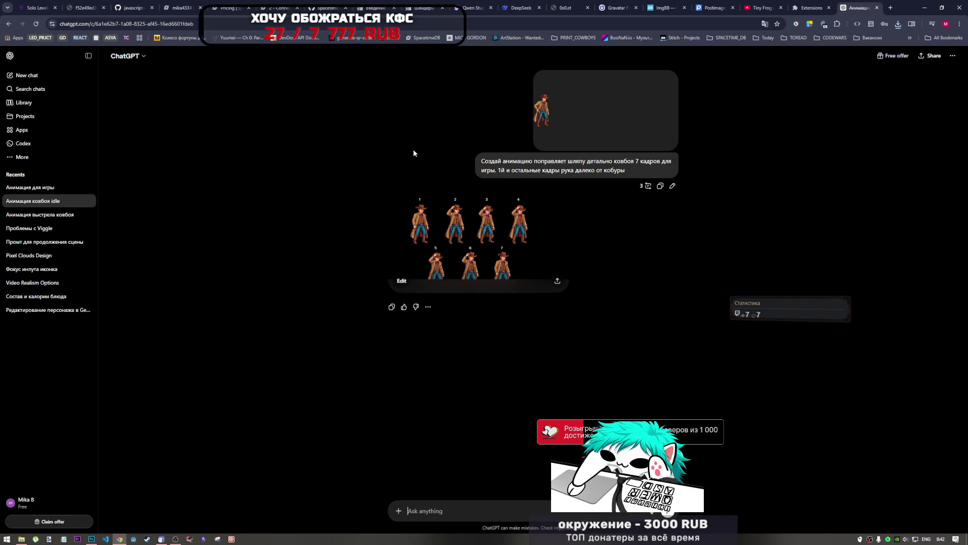
click(648, 186)
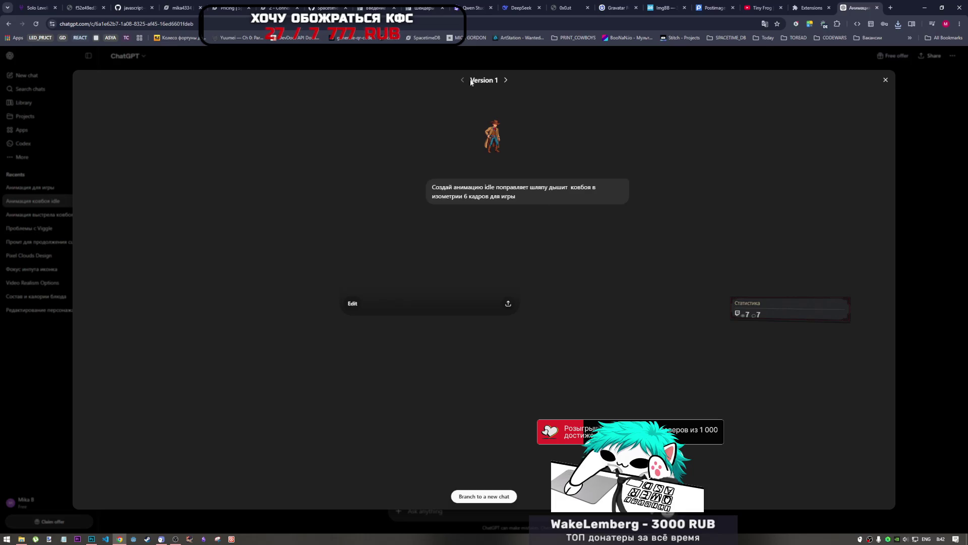
click(507, 82)
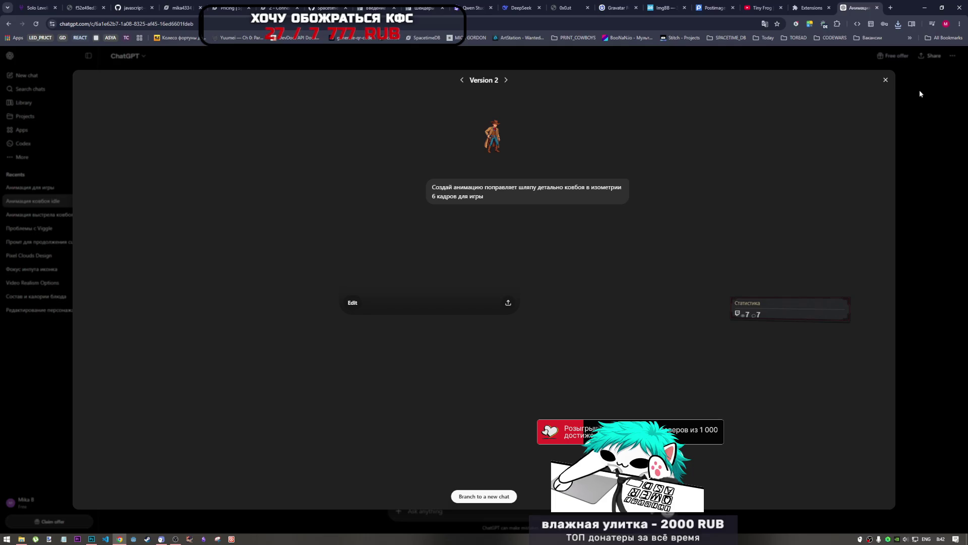
click(886, 81)
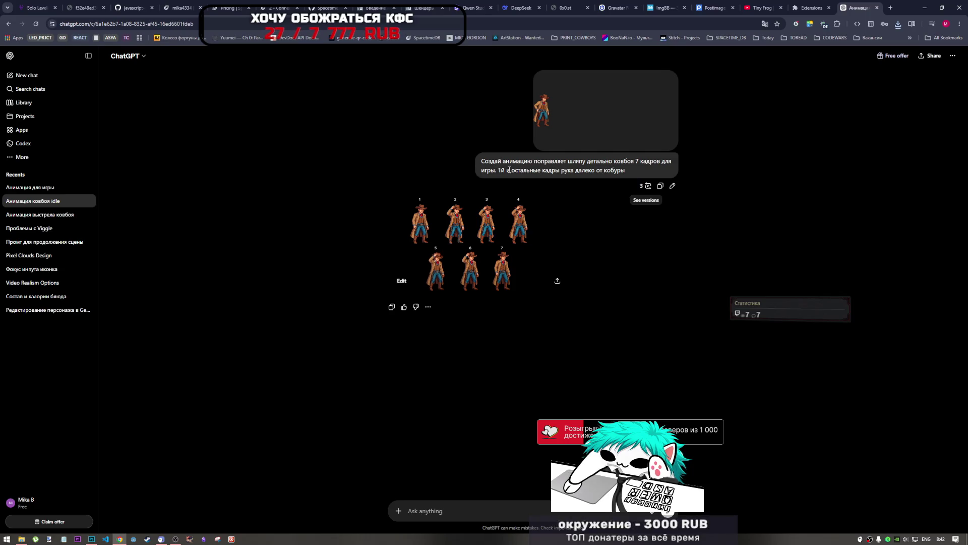
drag(497, 170, 465, 162)
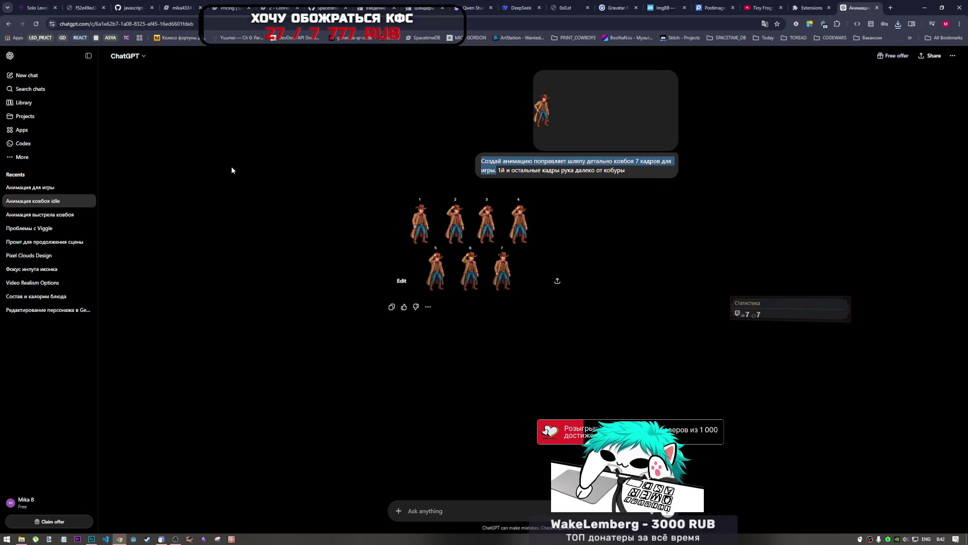
click(57, 220)
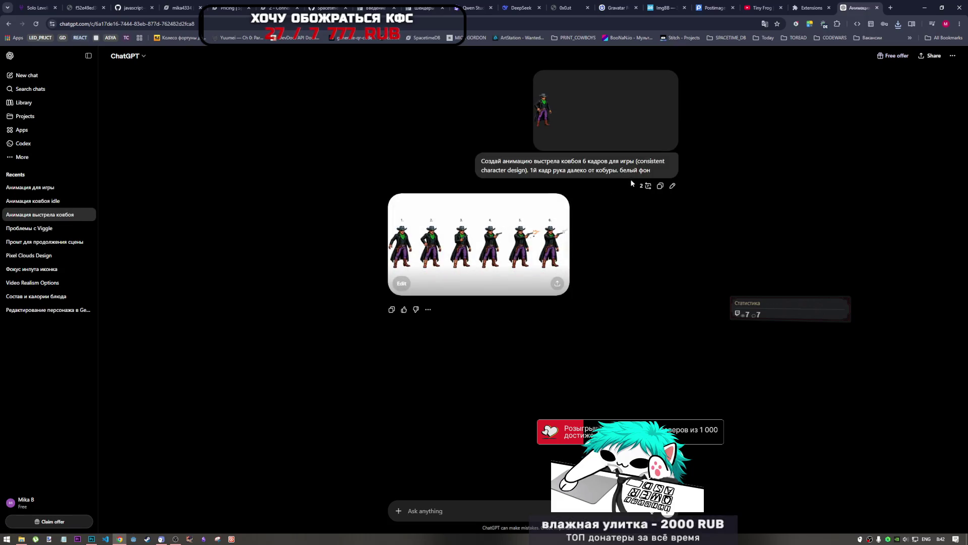
Reword the prompt to 'падает на бок и закрывает глаза', drop the holster sentence, keep 7 frames, and resend
click(673, 187)
drag(474, 103, 449, 103)
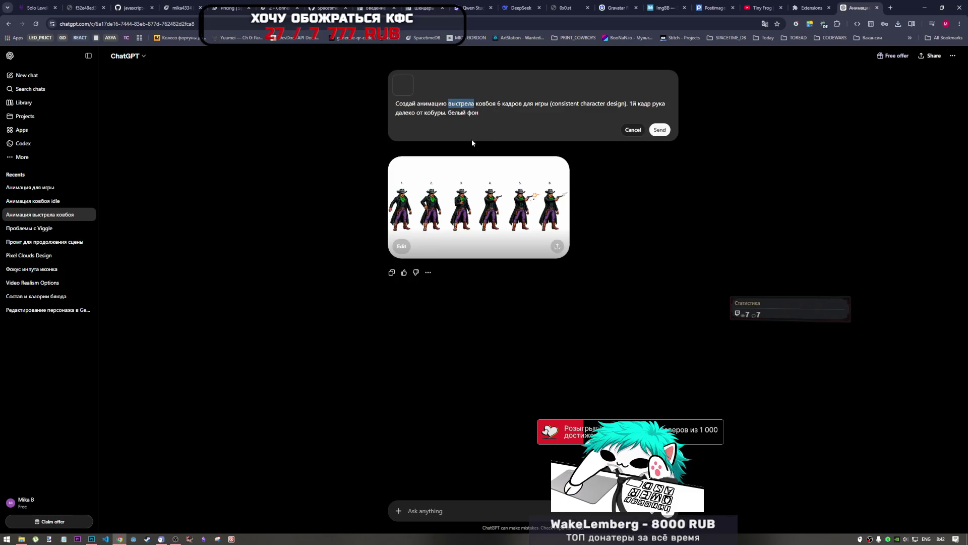
key(BackSpace)
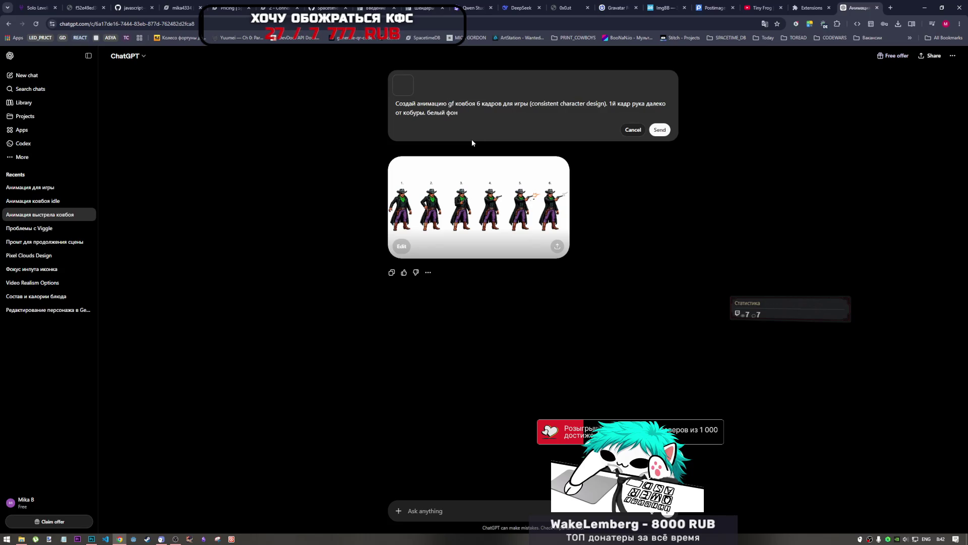
key(alt+shift)
text(падает)
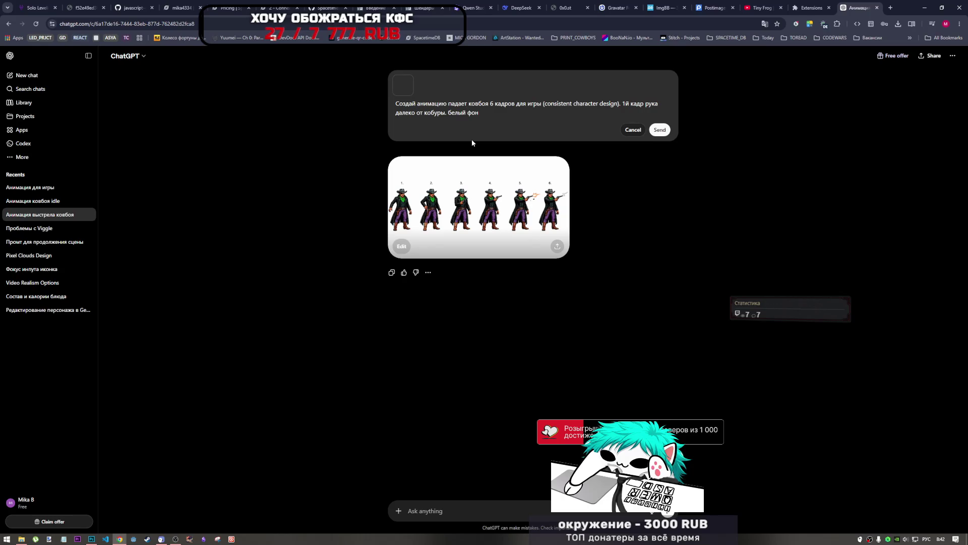
text( на бок и закрывает глаза)
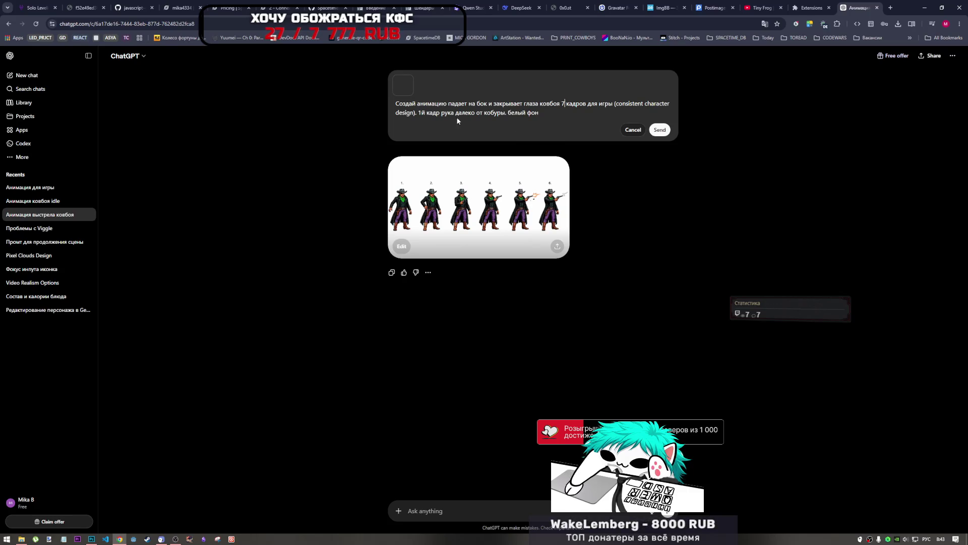
drag(418, 113, 505, 112)
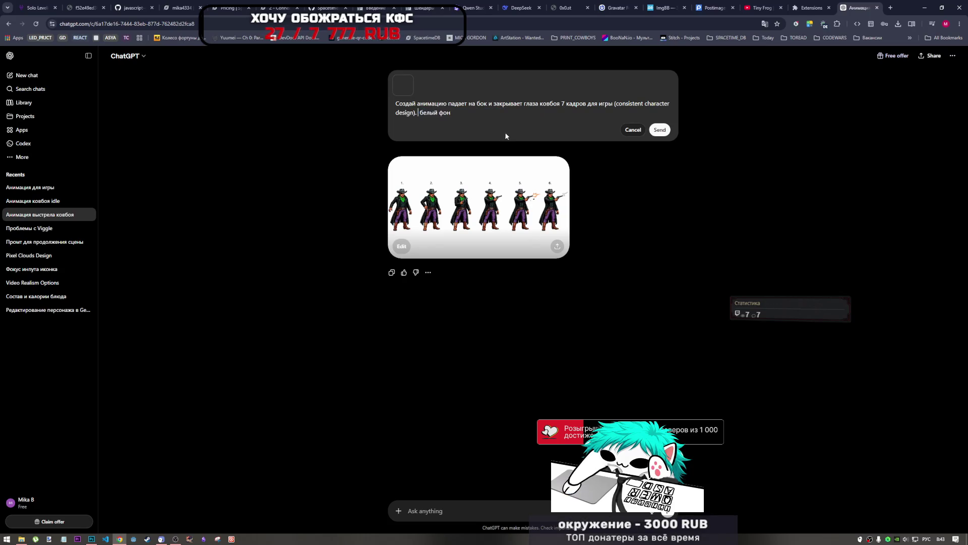
key(BackSpace)
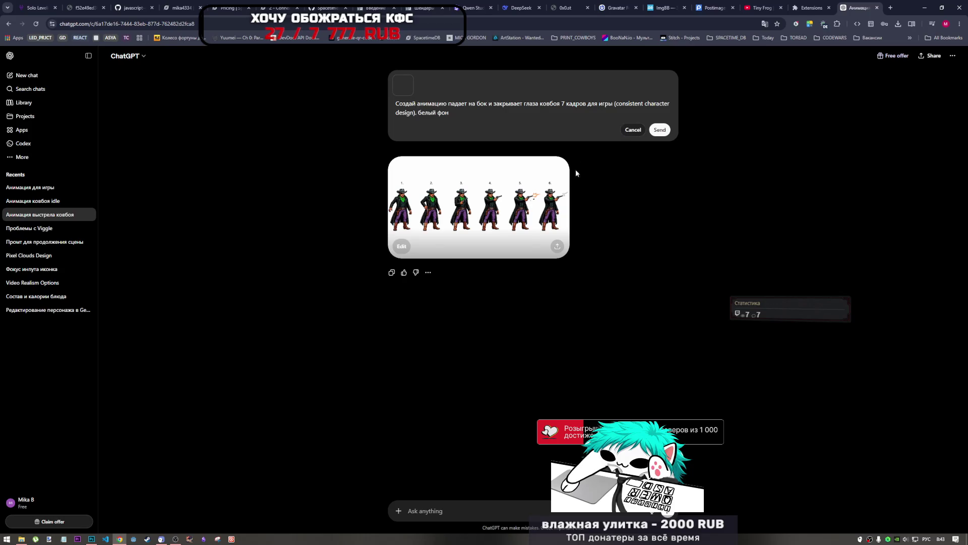
double_click(564, 103)
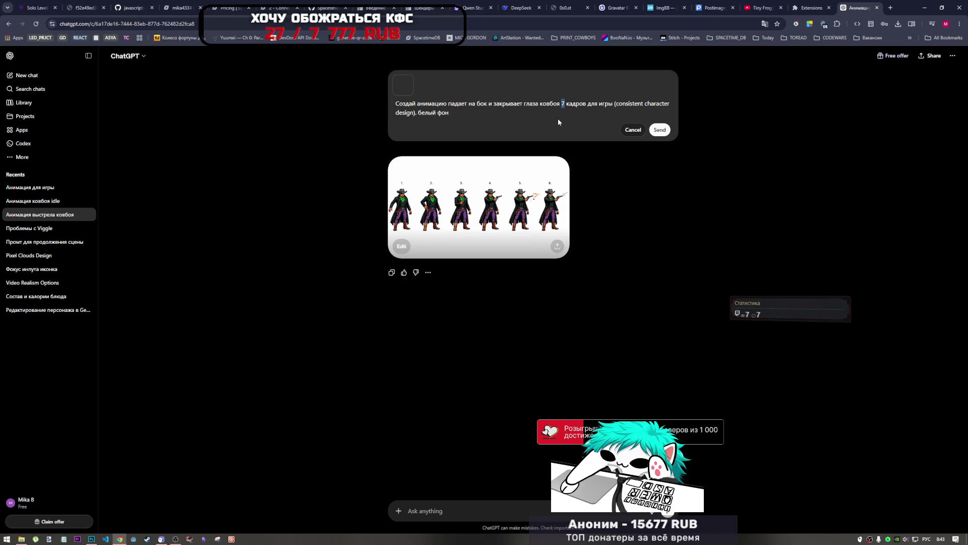
click(660, 130)
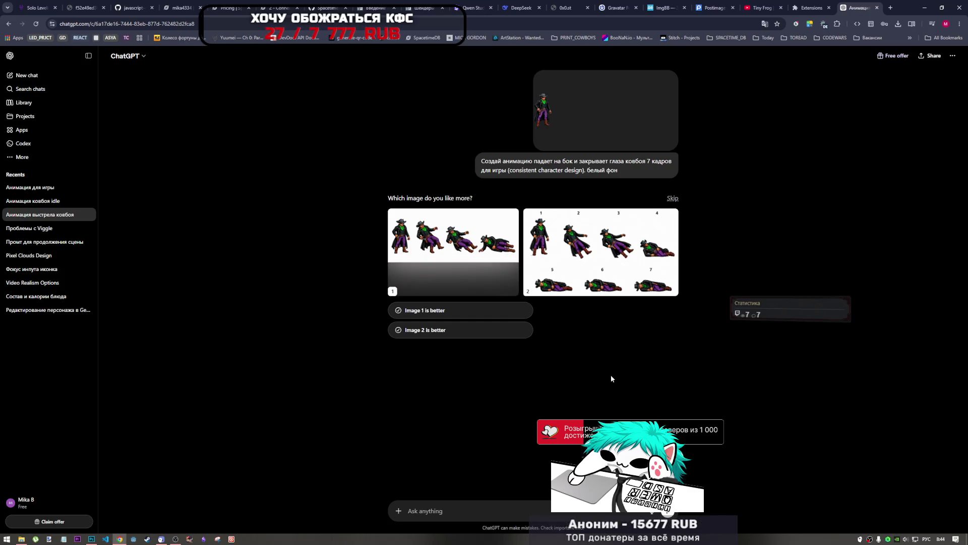
Open the first seven-frame cowboy falling sprite sheet at full size
click(499, 258)
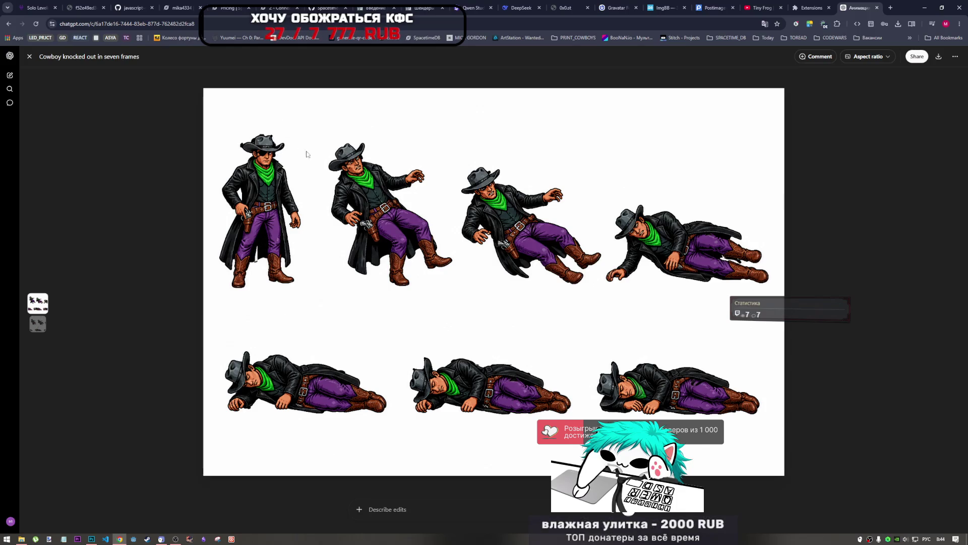
Compare both falling sheets at full size, then skip choosing a preferred image
click(38, 324)
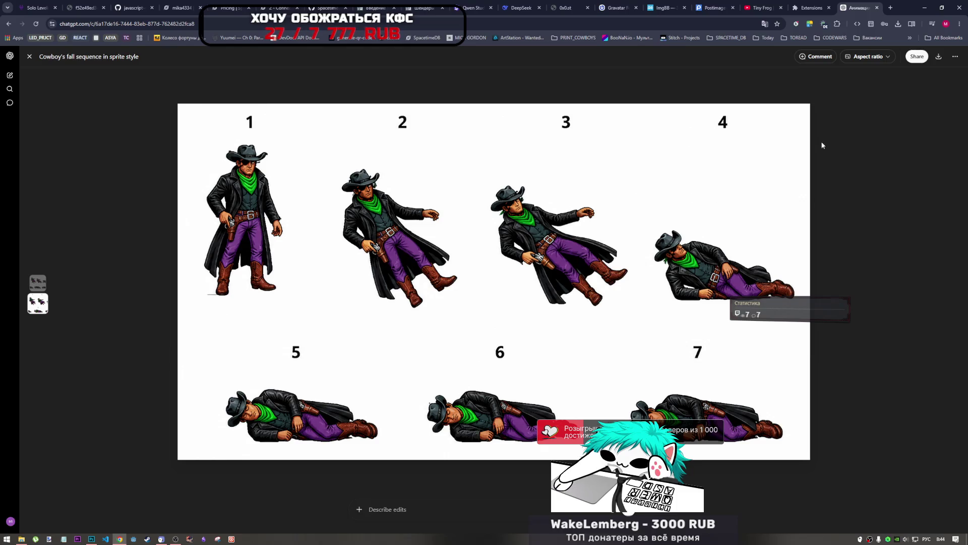
click(29, 56)
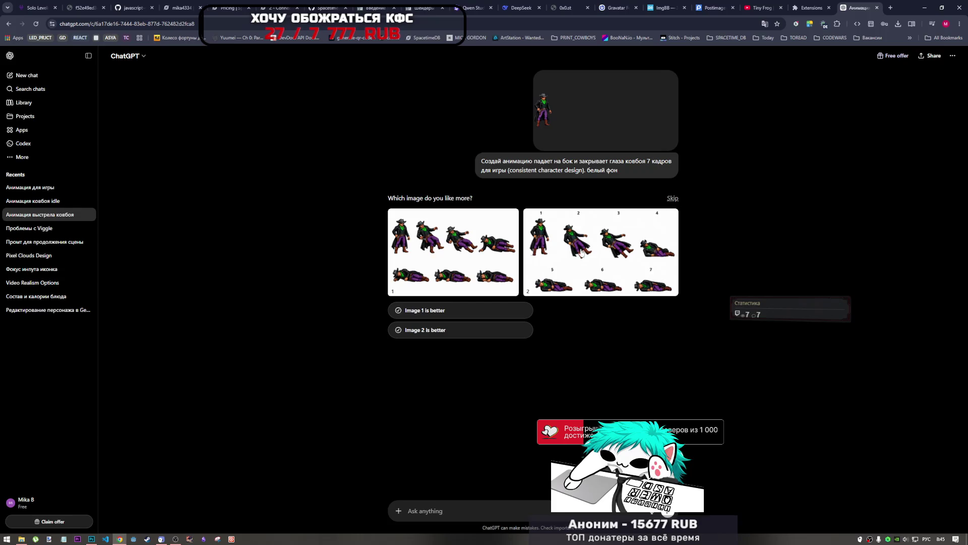
click(671, 201)
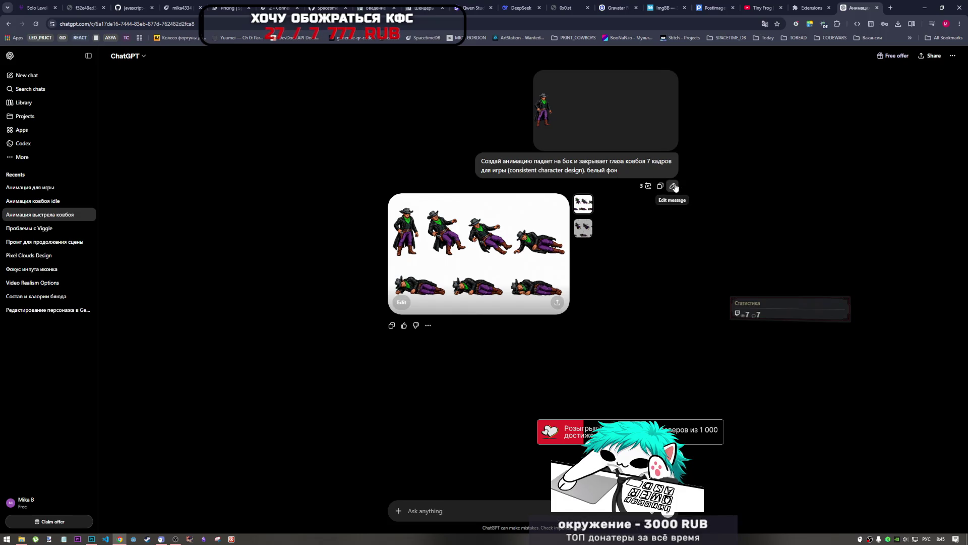
click(588, 227)
click(583, 204)
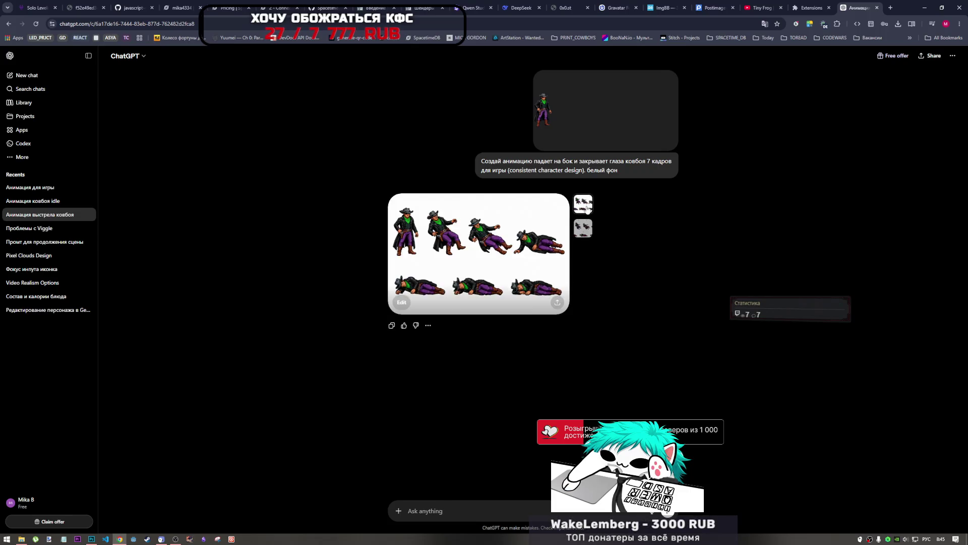
click(525, 260)
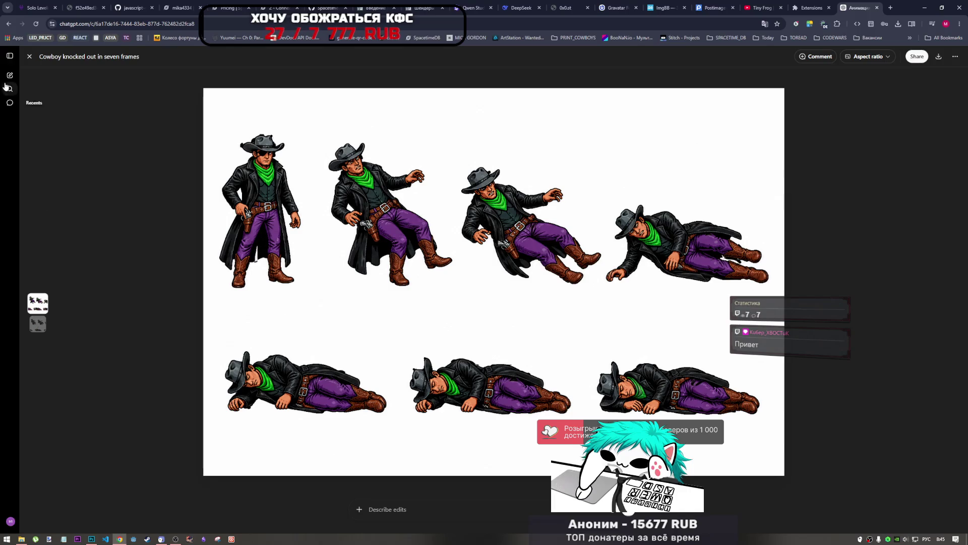
click(30, 57)
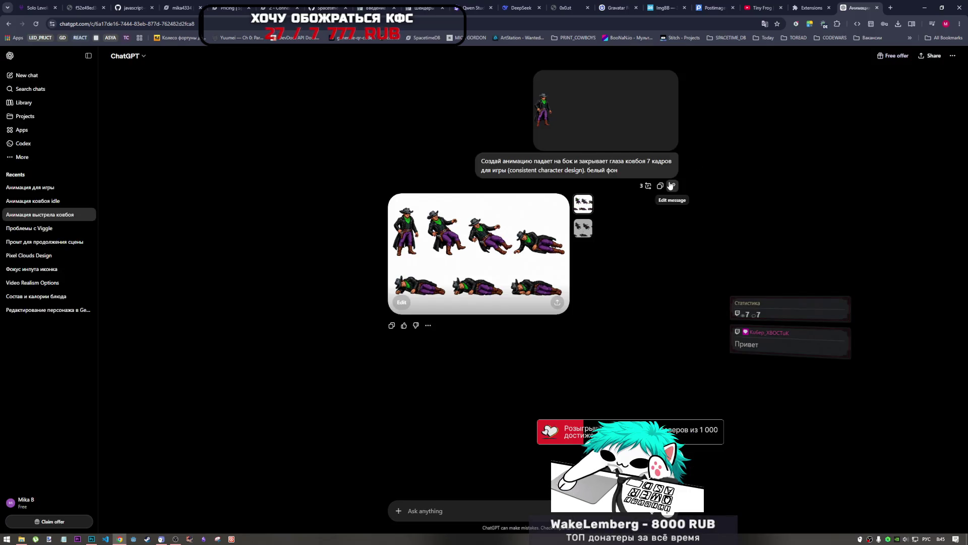
View both falling sprite sheets full size again, ending on the unnumbered knocked-out sheet
click(673, 186)
double_click(565, 102)
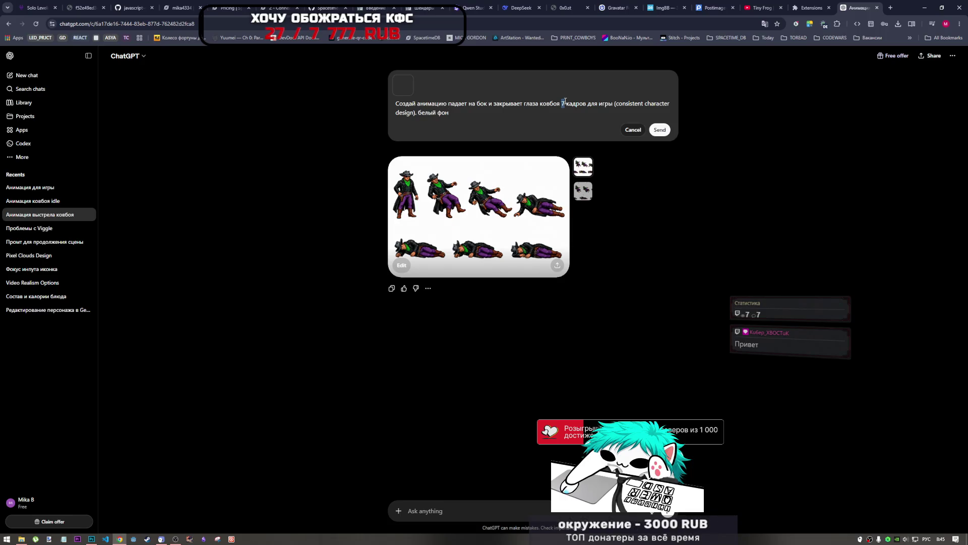
click(518, 198)
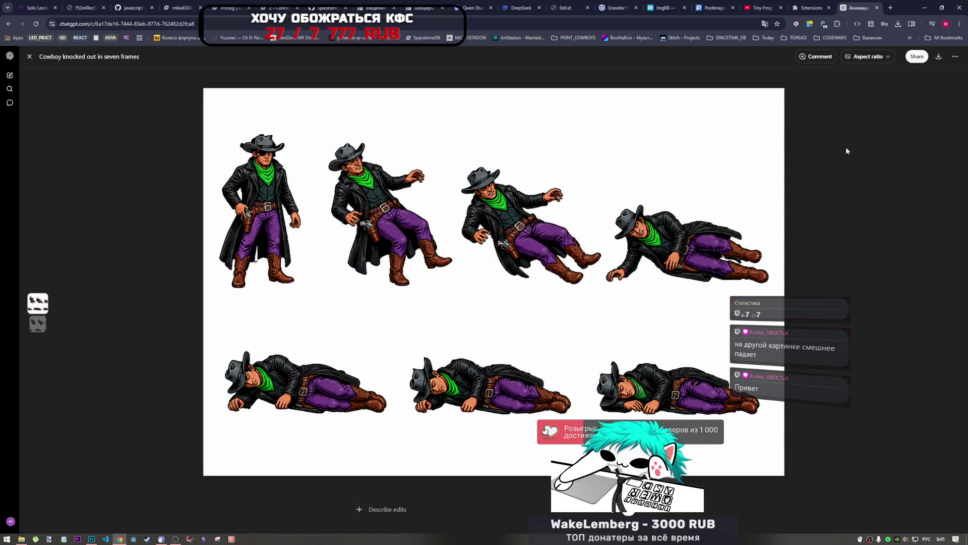
click(29, 57)
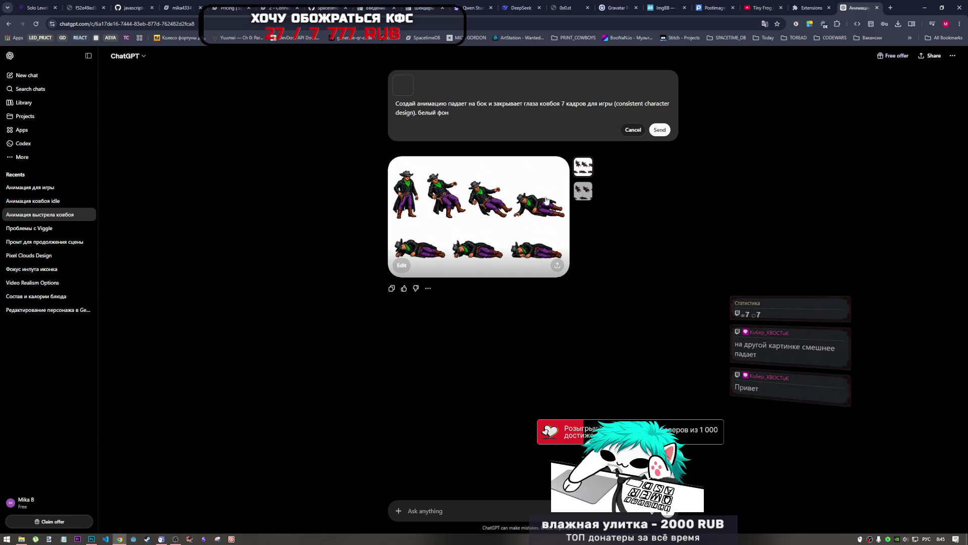
click(582, 195)
click(504, 222)
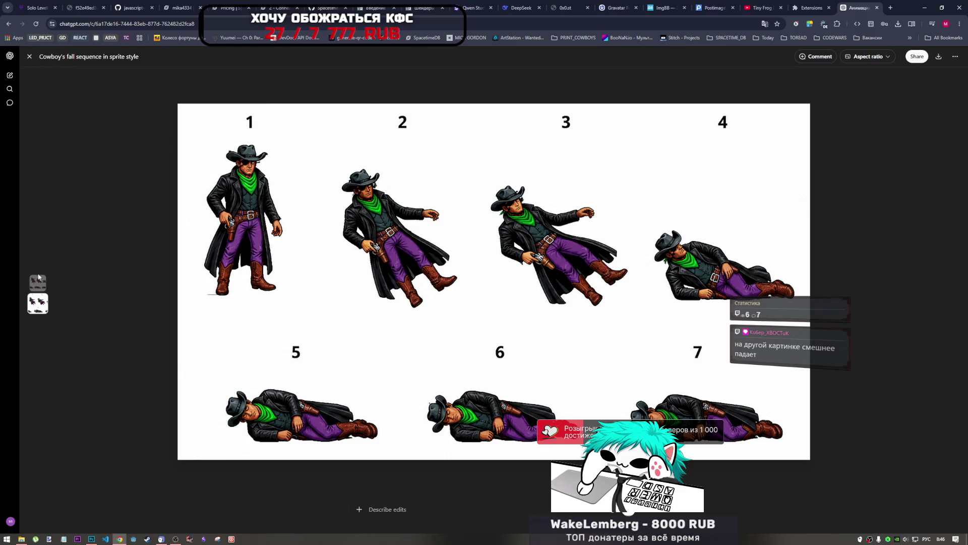
click(38, 282)
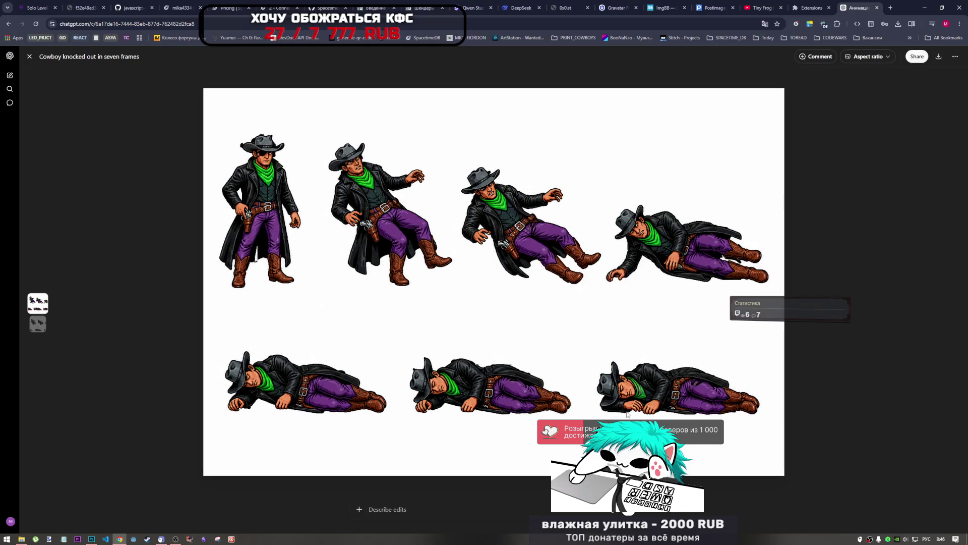
Change the prompt's frame count from 7 to 6 and resend it
click(30, 56)
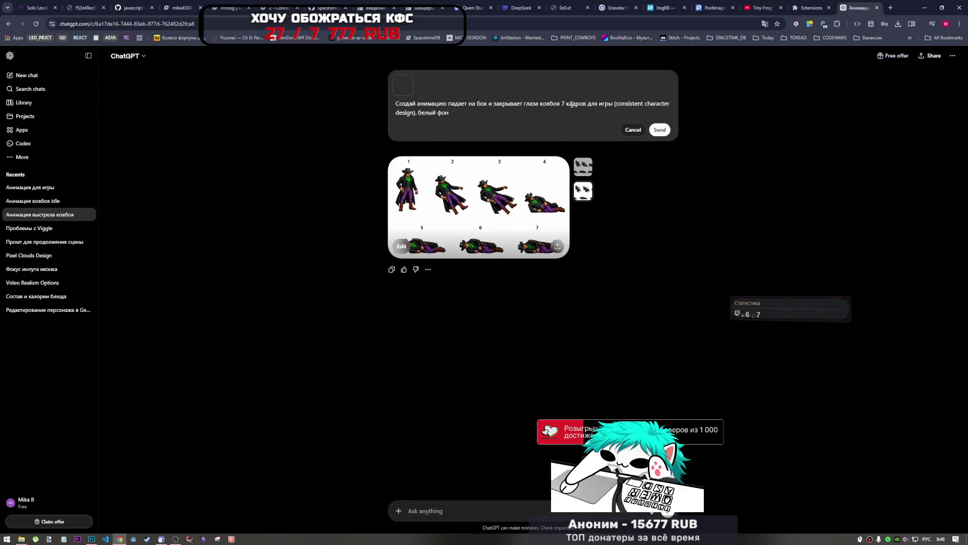
double_click(563, 104)
text(6)
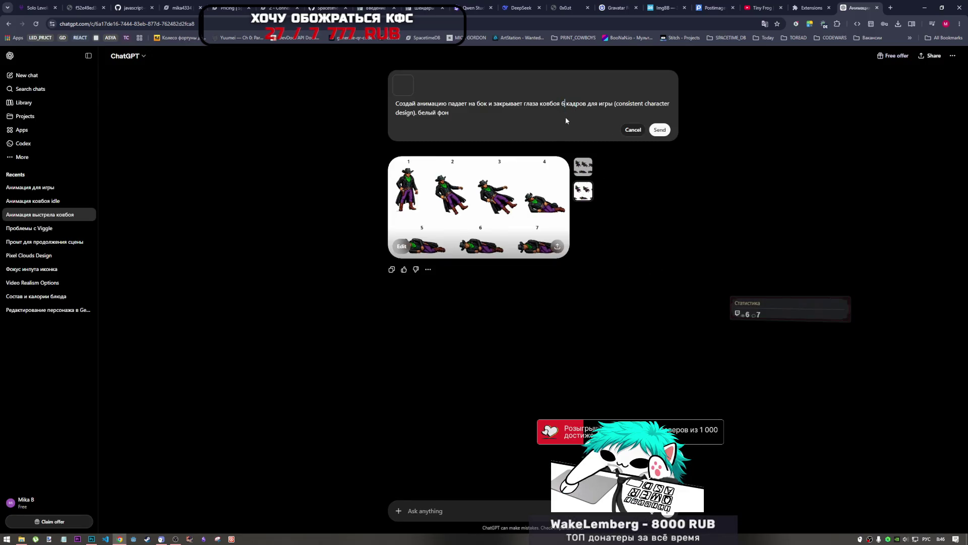
click(660, 130)
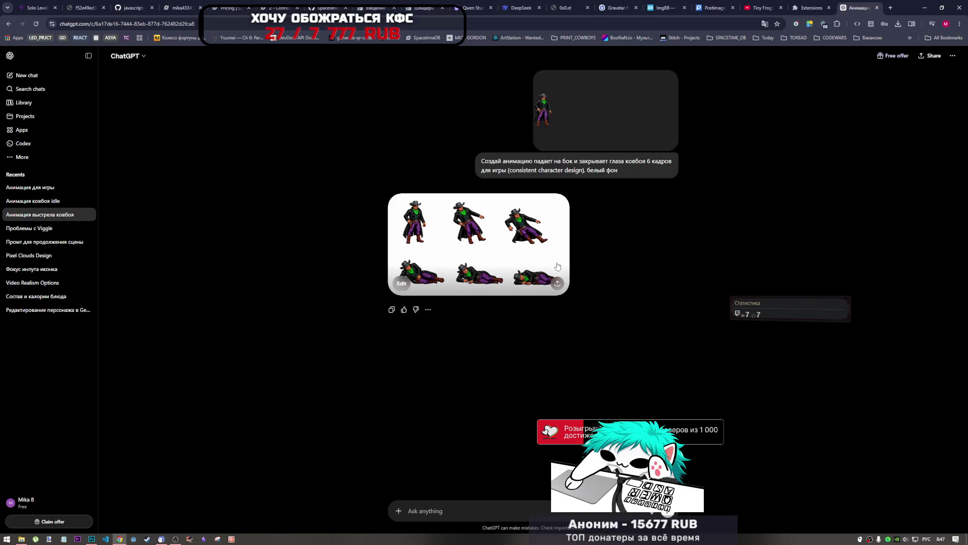
click(506, 267)
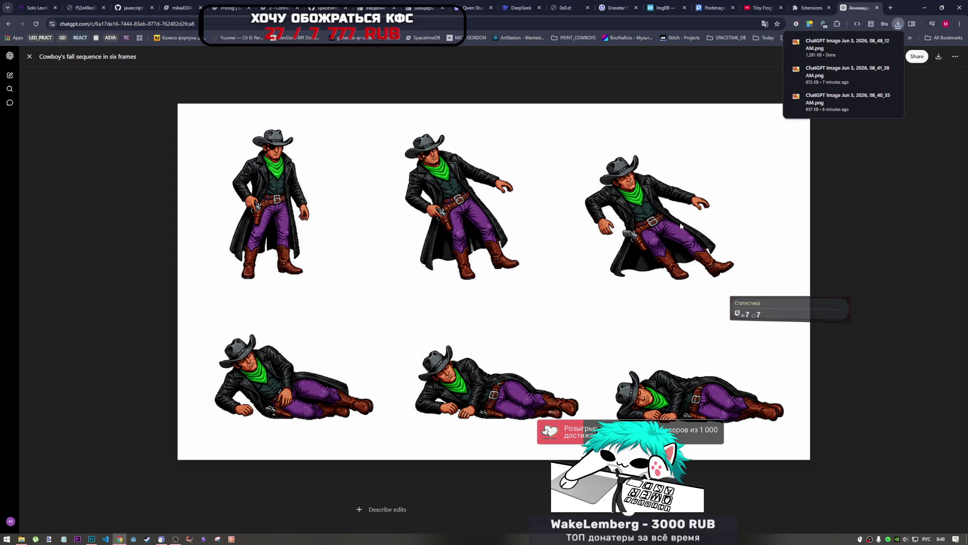
click(29, 56)
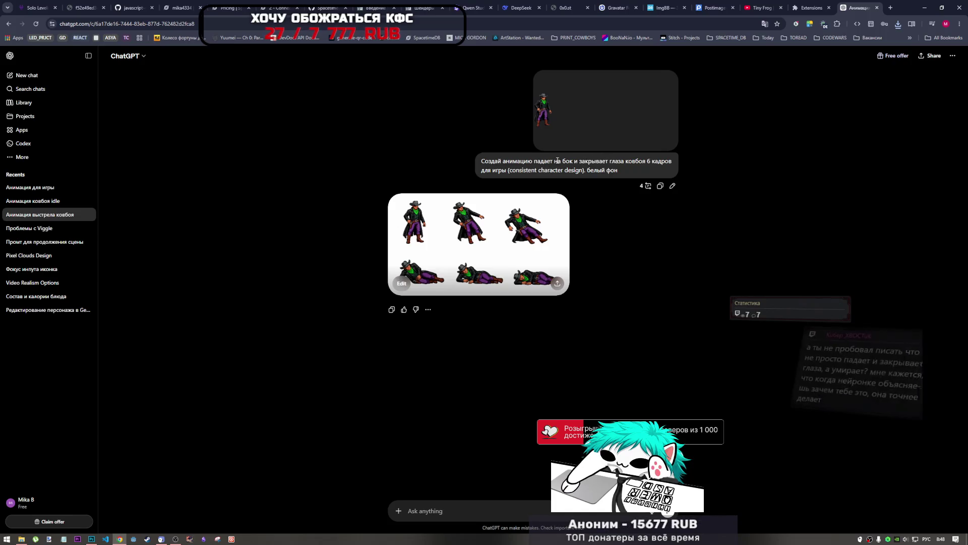
Replace 'на бок' with 'вперёд' and 'и закрывает глаза' with 'плашмя' in the prompt
drag(573, 163, 557, 164)
text(впер)
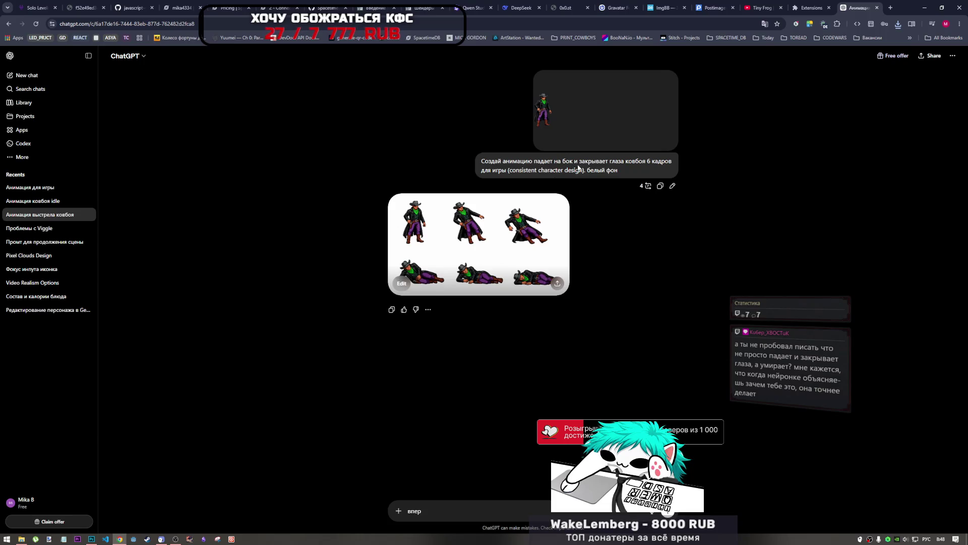
click(674, 186)
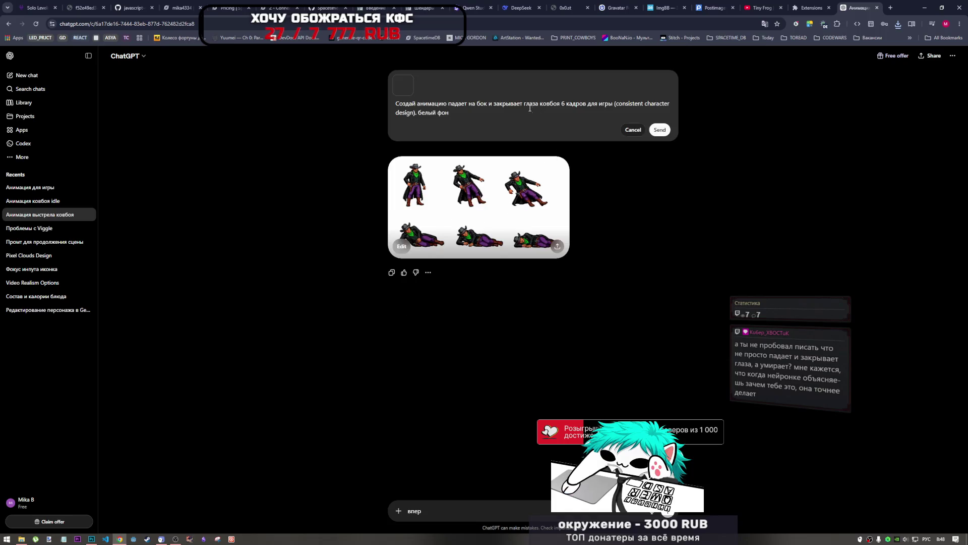
drag(468, 103, 488, 103)
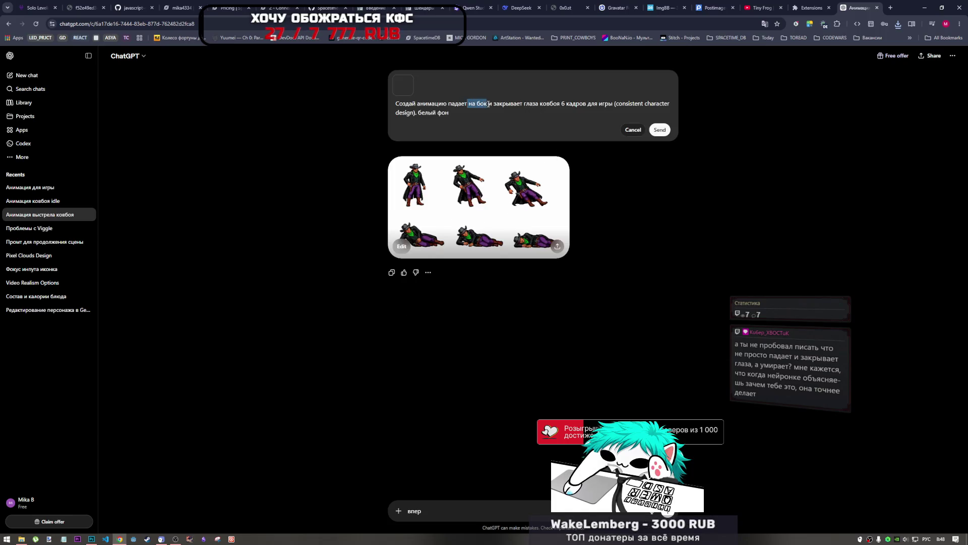
key(BackSpace)
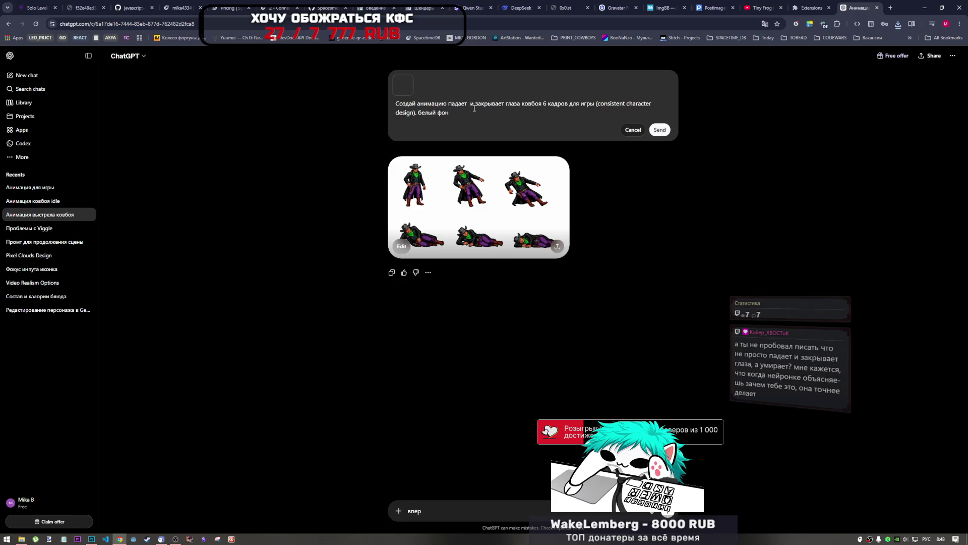
text(вперёд)
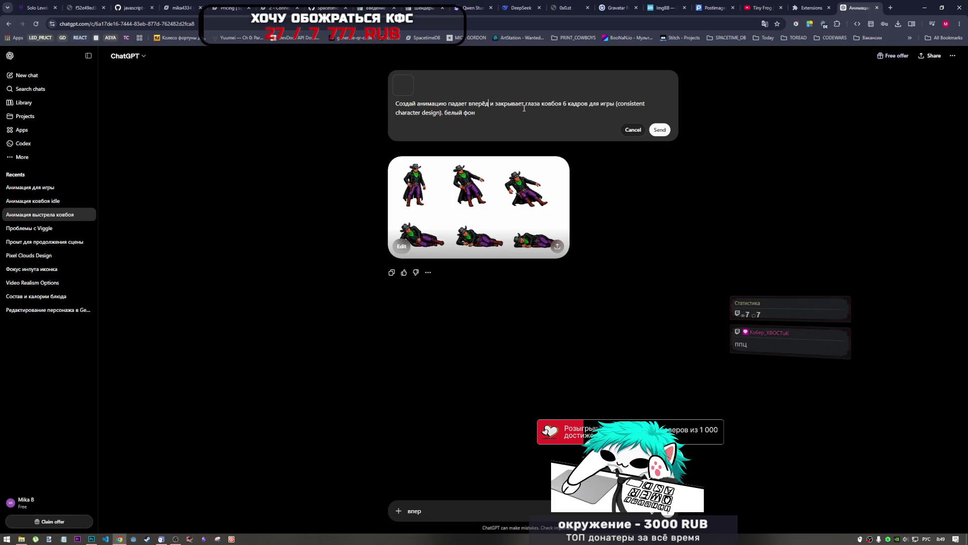
drag(540, 104, 490, 103)
text(плашмя)
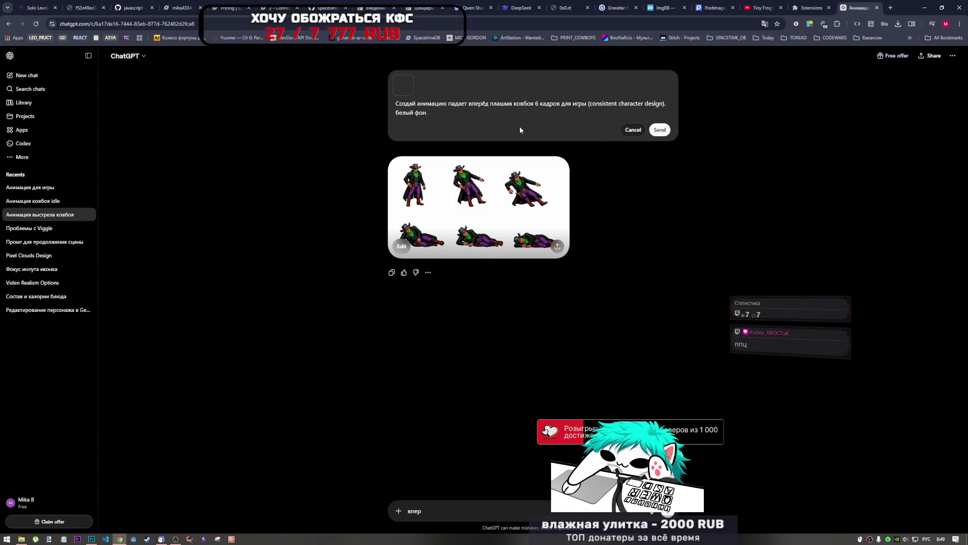
Send the six-frame 'падает вперёд плашмя' prompt to generate a new sheet
click(659, 132)
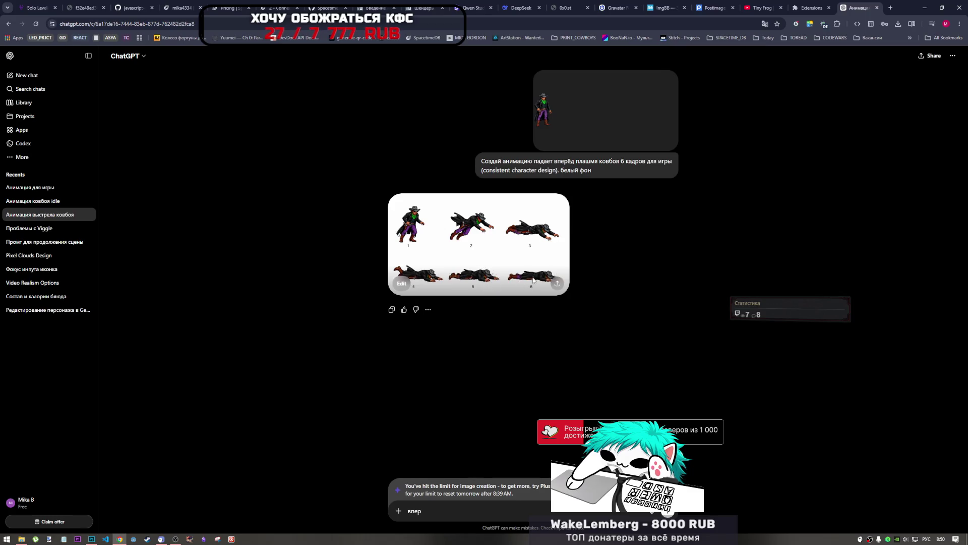
Open the numbered six-frame forward-fall sheet in the full-size viewer
click(473, 264)
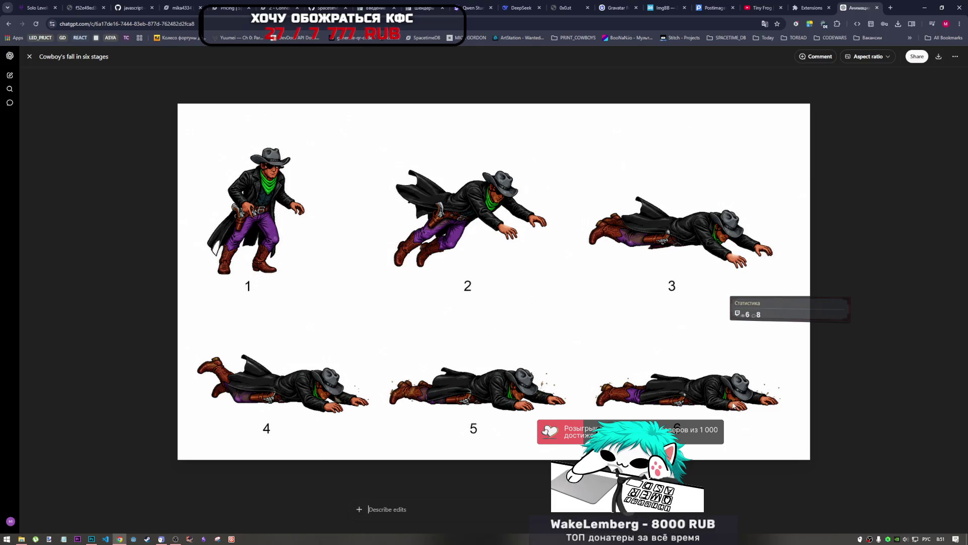
Download the six-stage fall sheet as a PNG and close the viewer
click(934, 64)
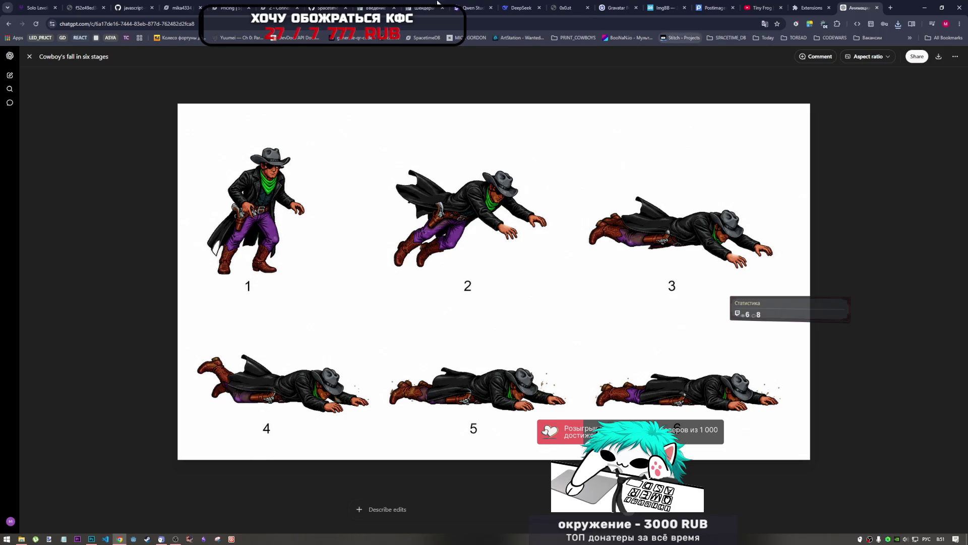
click(29, 57)
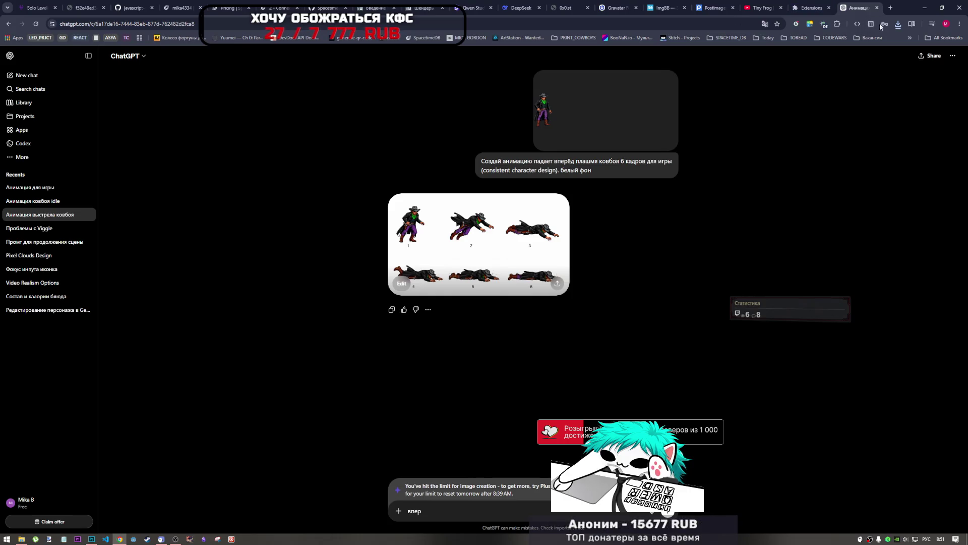
Close the ChatGPT tab in Chrome
click(876, 8)
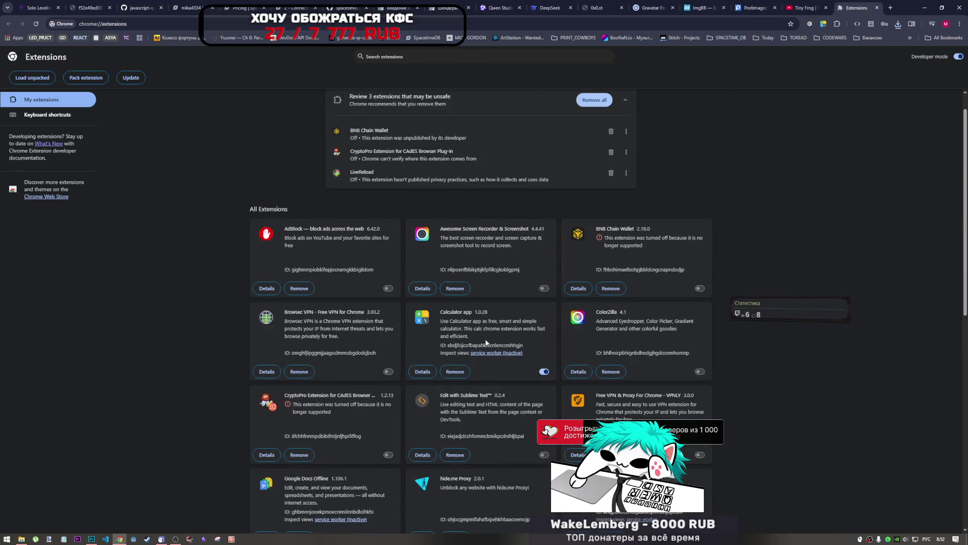
scroll(493, 343, down, 5)
scroll(728, 385, down, 3)
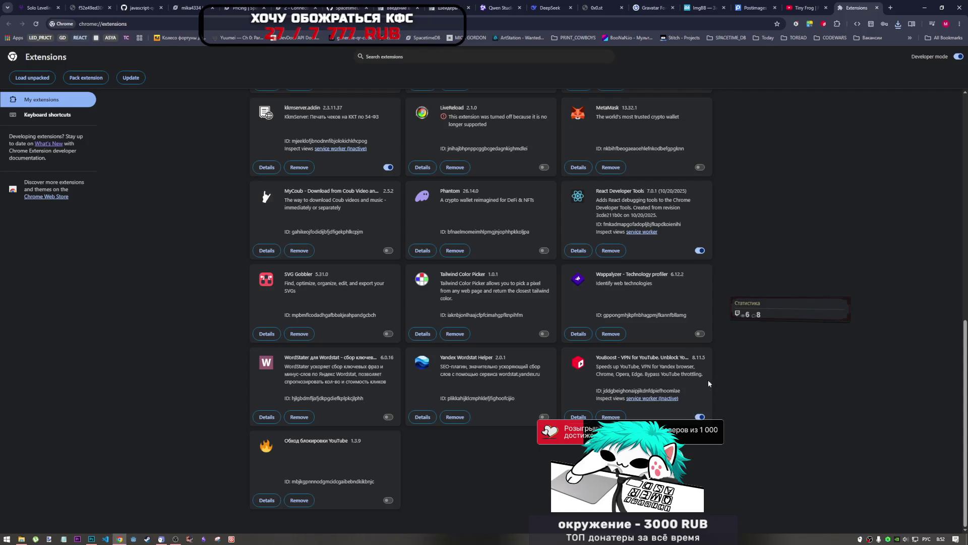
scroll(709, 371, up, 6)
scroll(709, 367, up, 4)
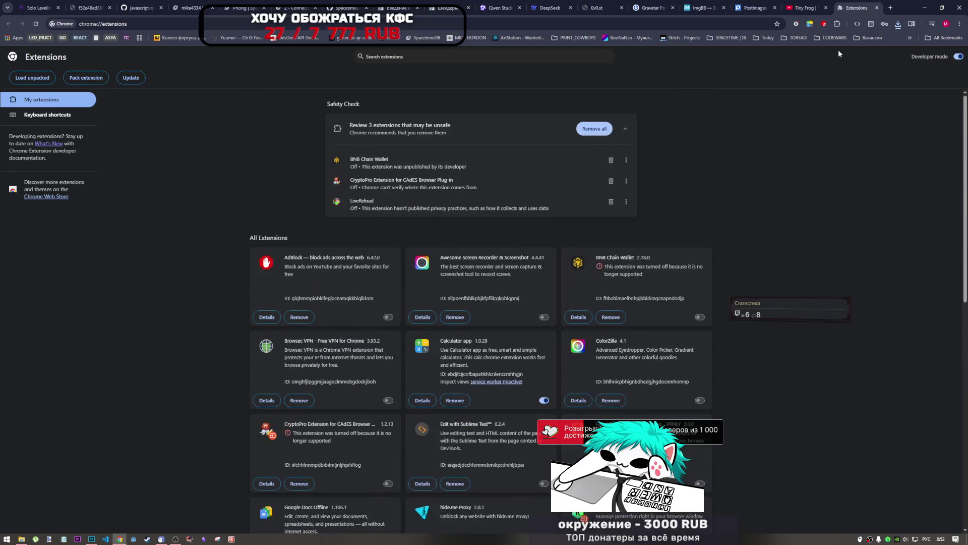
Subscribe to the Tiny Frog video's channel and start the video playing
click(814, 3)
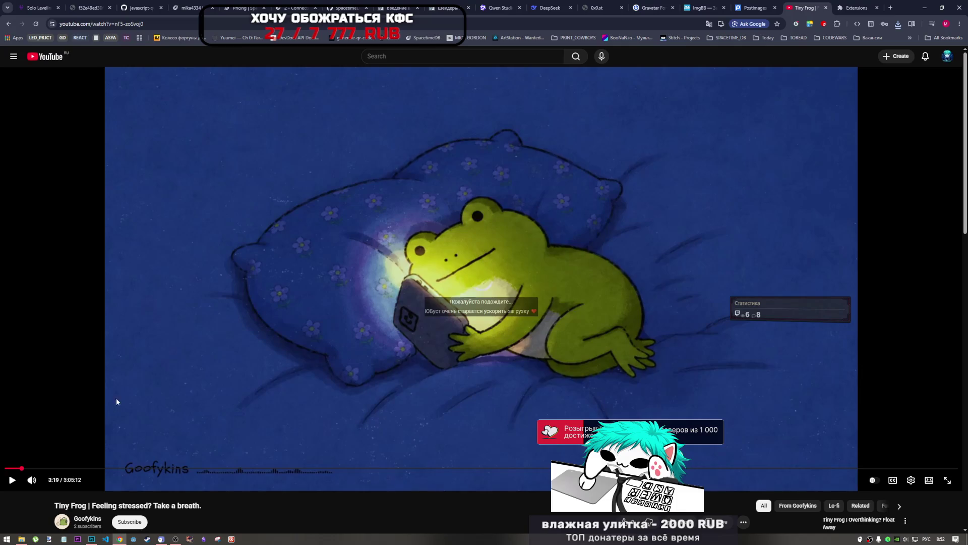
scroll(137, 364, down, 1)
click(135, 488)
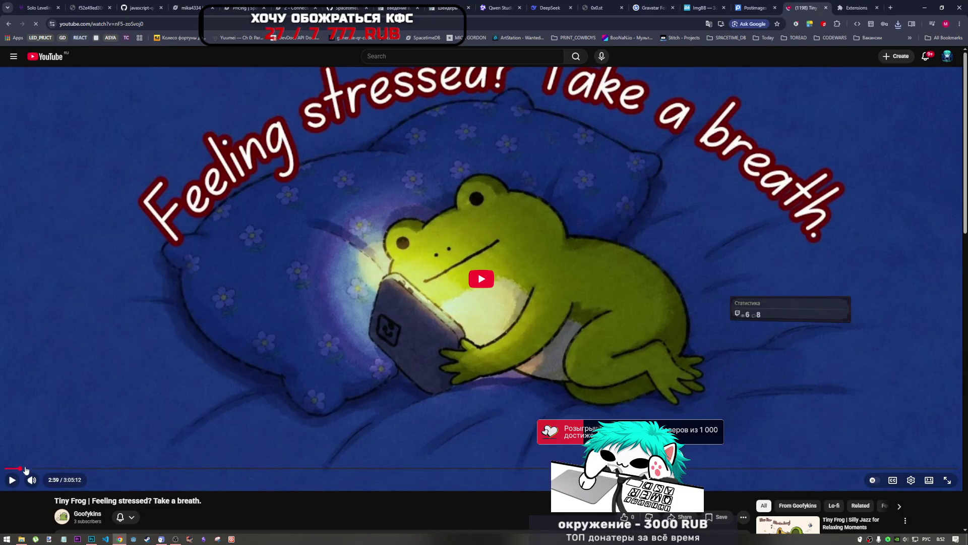
click(13, 481)
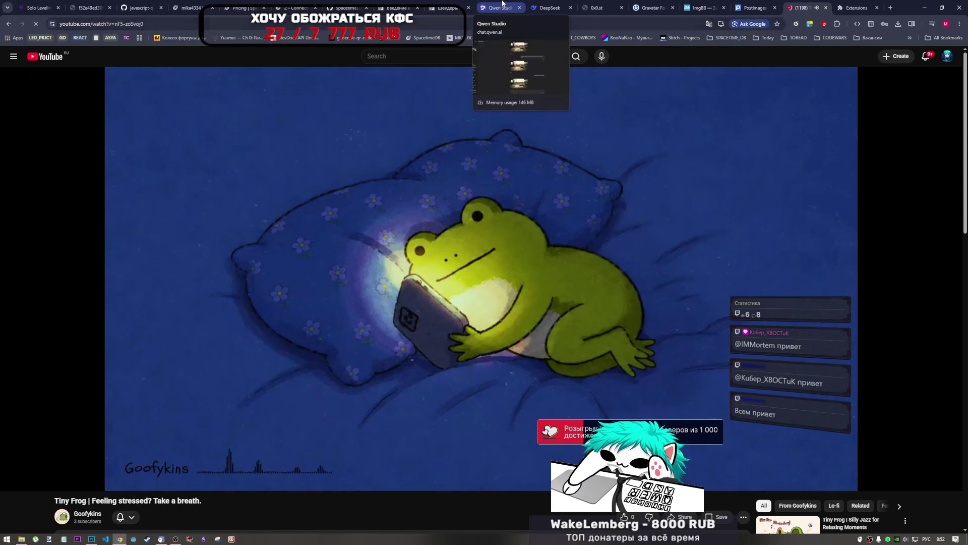
click(500, 7)
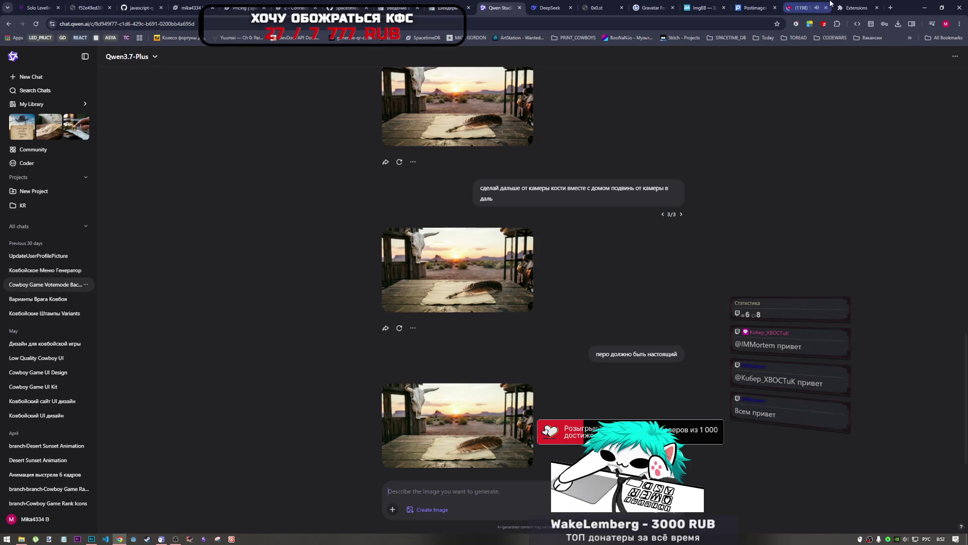
Leave the Tiny Frog YouTube tab and bring Photoshop, with its five face sprites, to the front
mouse_move(816, 6)
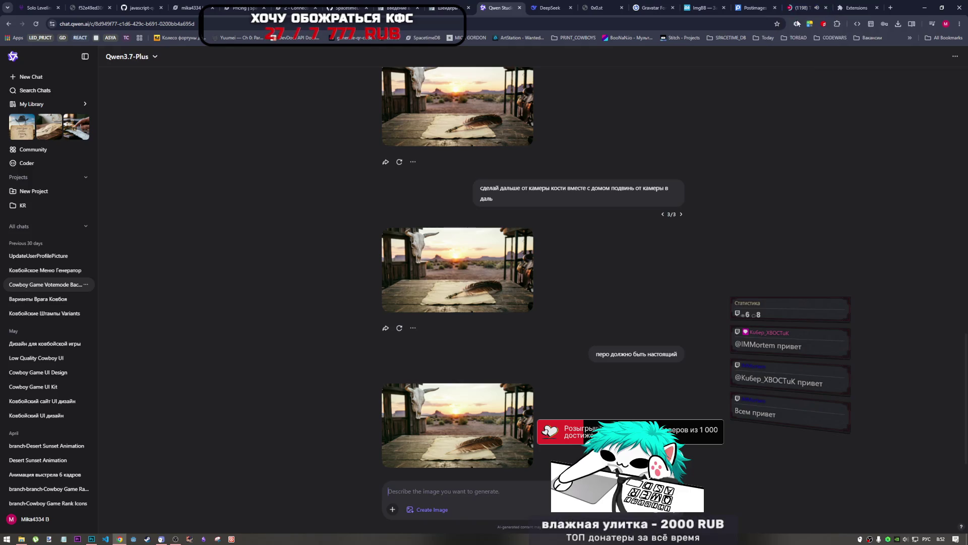
click(797, 10)
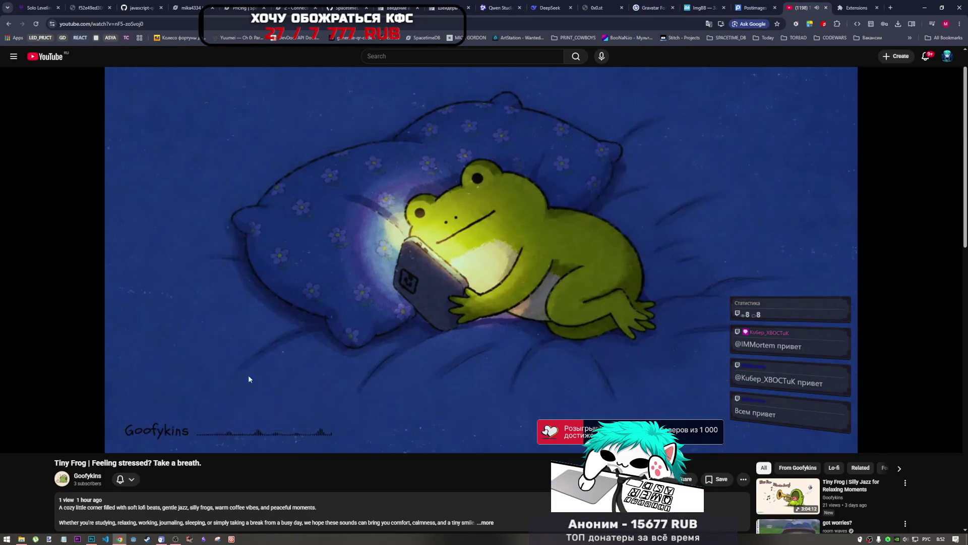
click(91, 539)
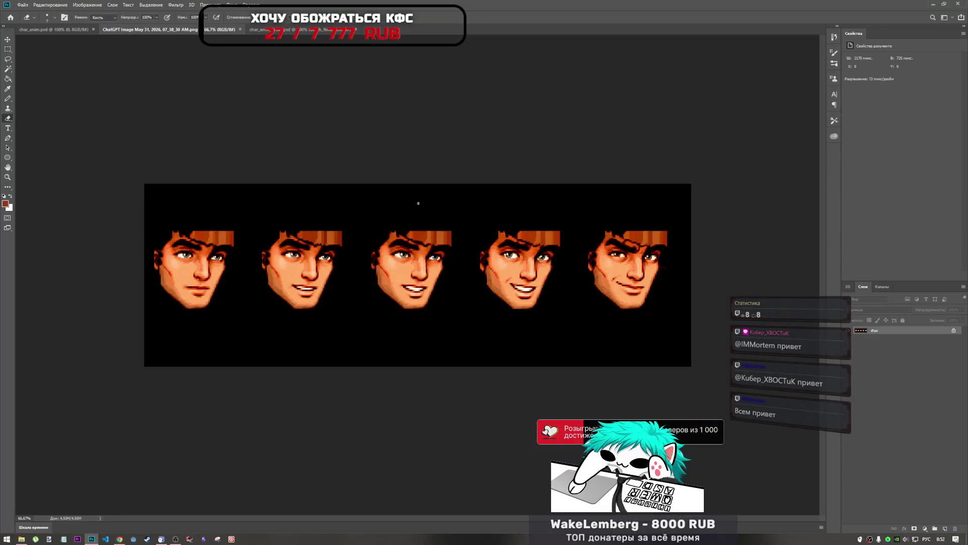
Open the Jun 3 six-face ChatGPT image from Downloads and leave its colour profile unmanaged
click(21, 538)
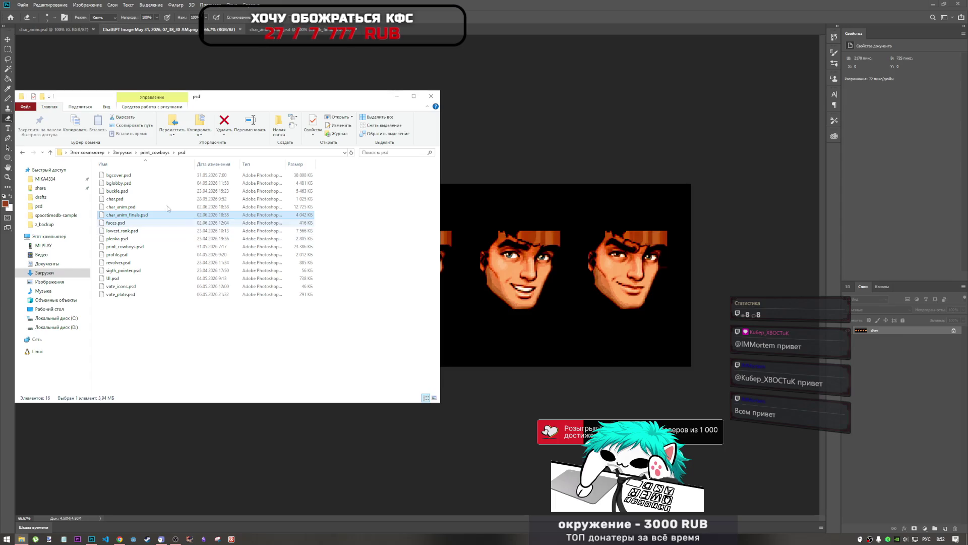
click(123, 153)
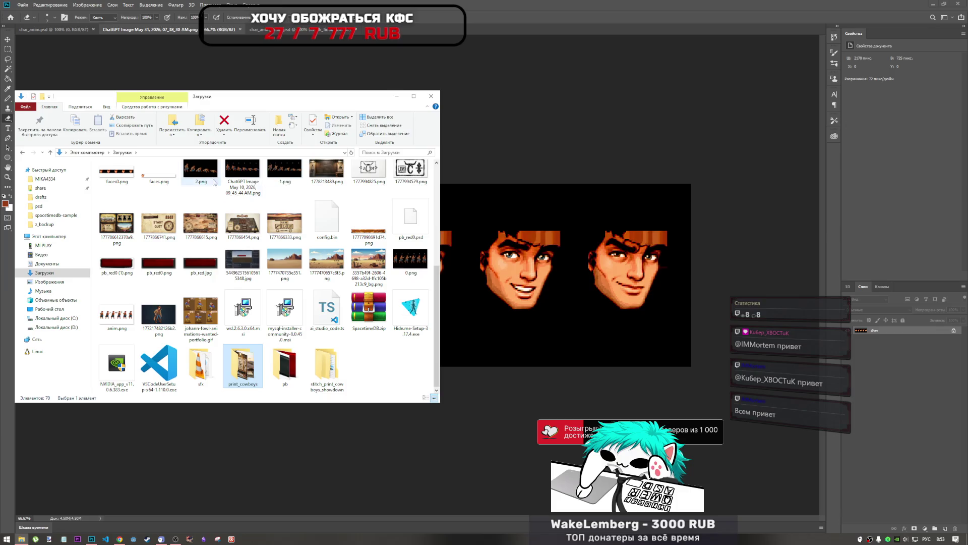
click(199, 177)
scroll(164, 212, up, 4)
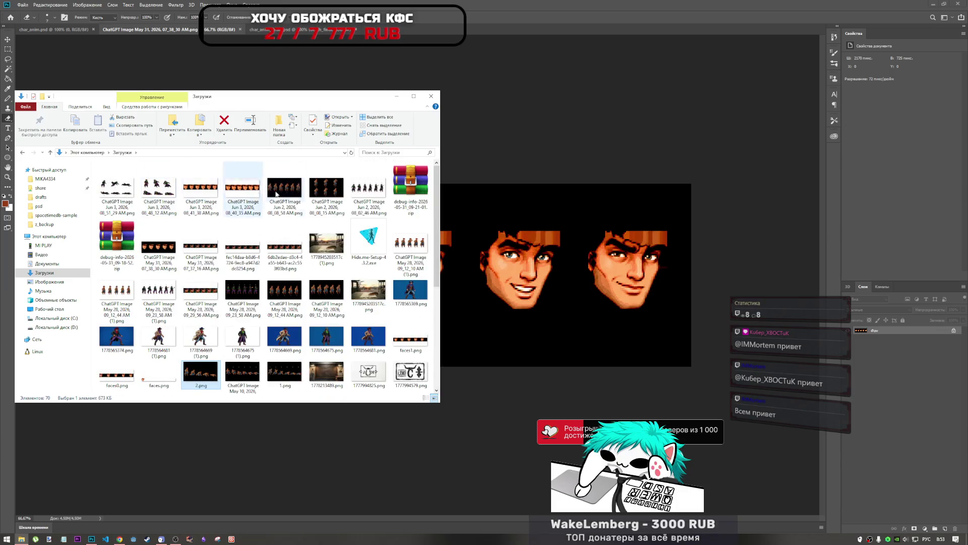
click(243, 194)
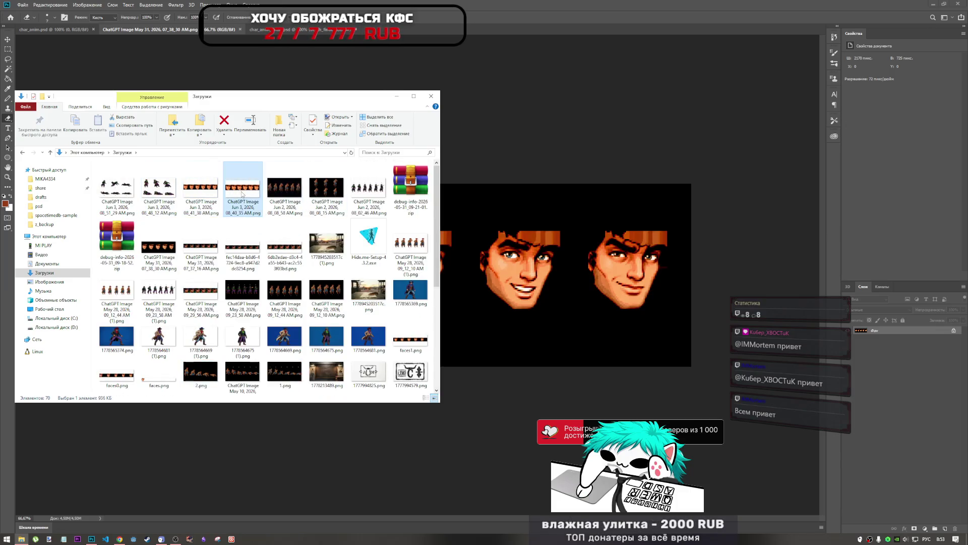
double_click(207, 194)
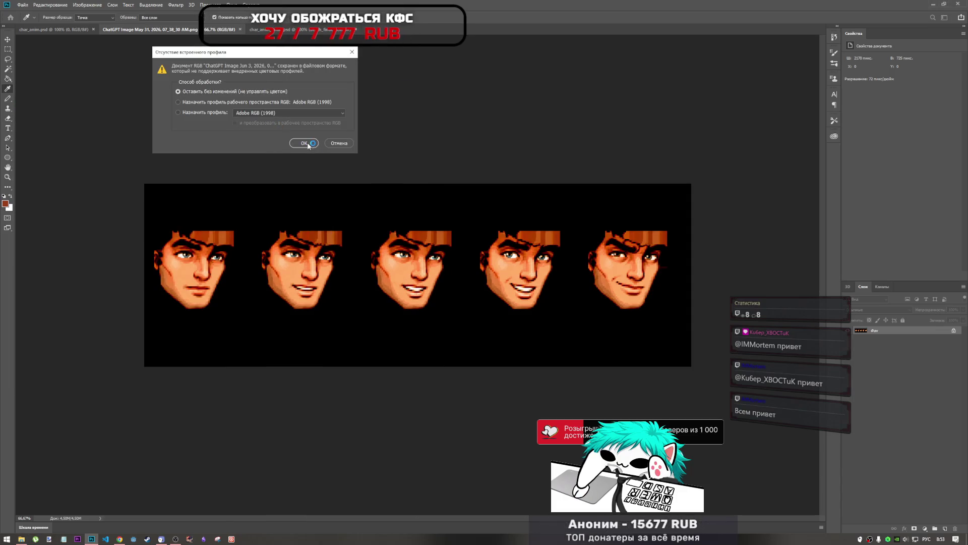
click(304, 143)
key(e)
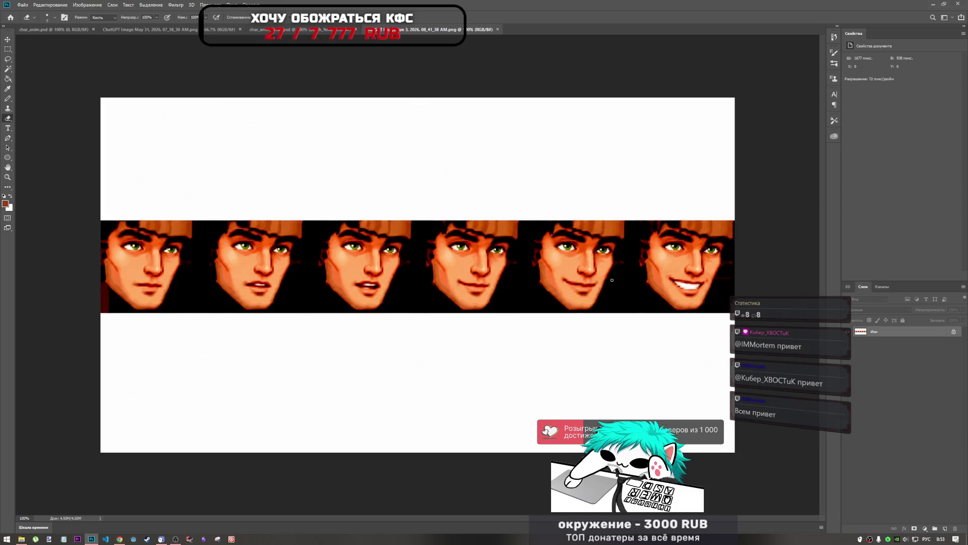
Unlock the background layer, then marquee the band of face frames and cut it out
click(954, 331)
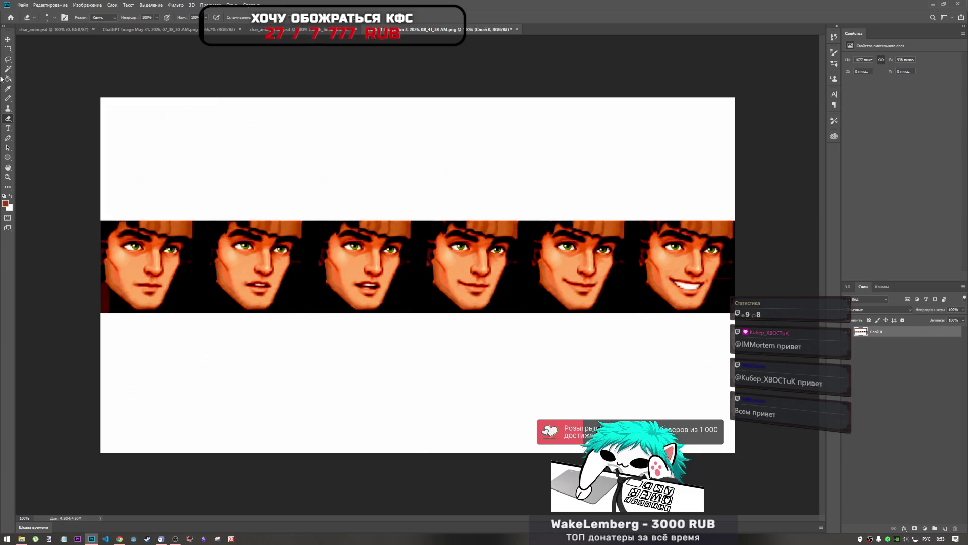
click(7, 49)
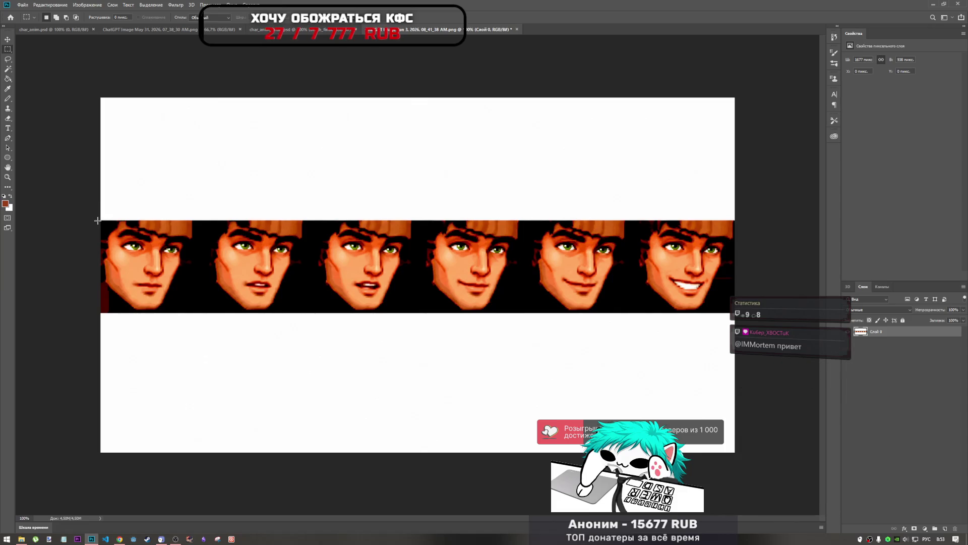
mouse_move(98, 220)
mouse_down()
mouse_move(281, 238)
mouse_move(737, 313)
mouse_up()
key(Delete)
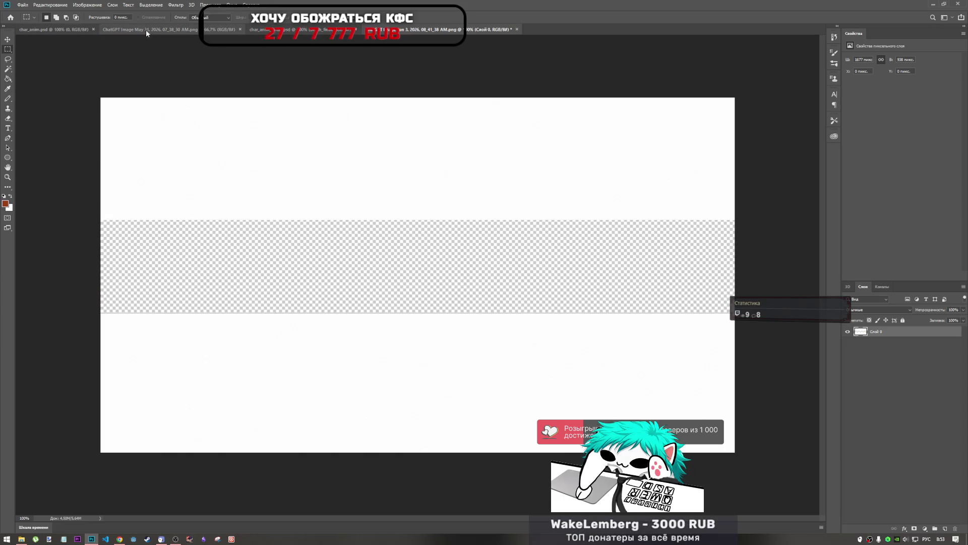
click(22, 538)
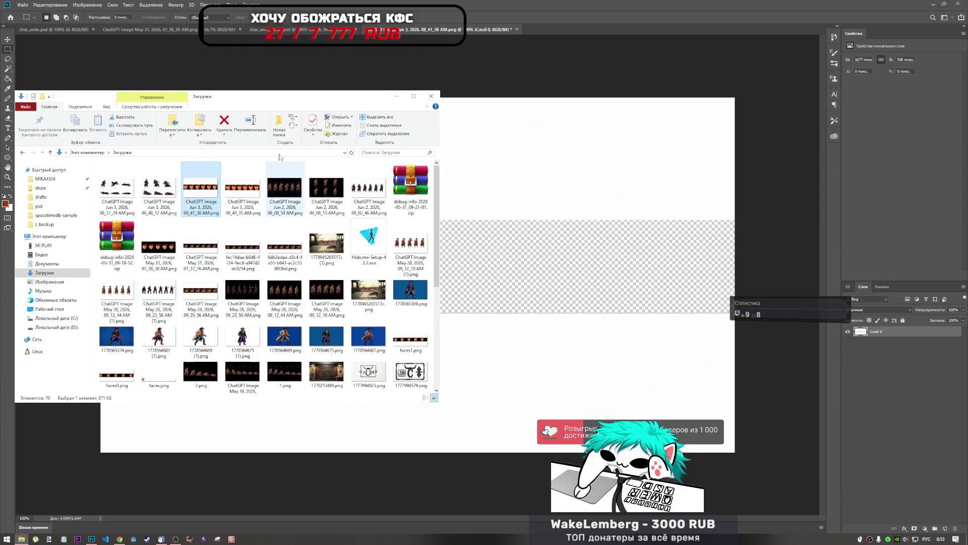
Open faces.psd from the print_cowboys psd folder and dismiss the warning
click(23, 153)
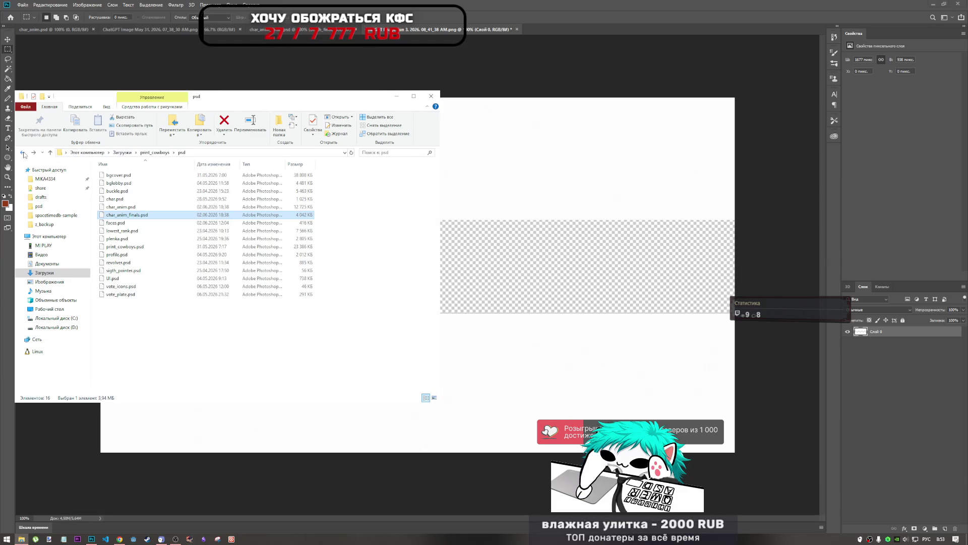
click(120, 223)
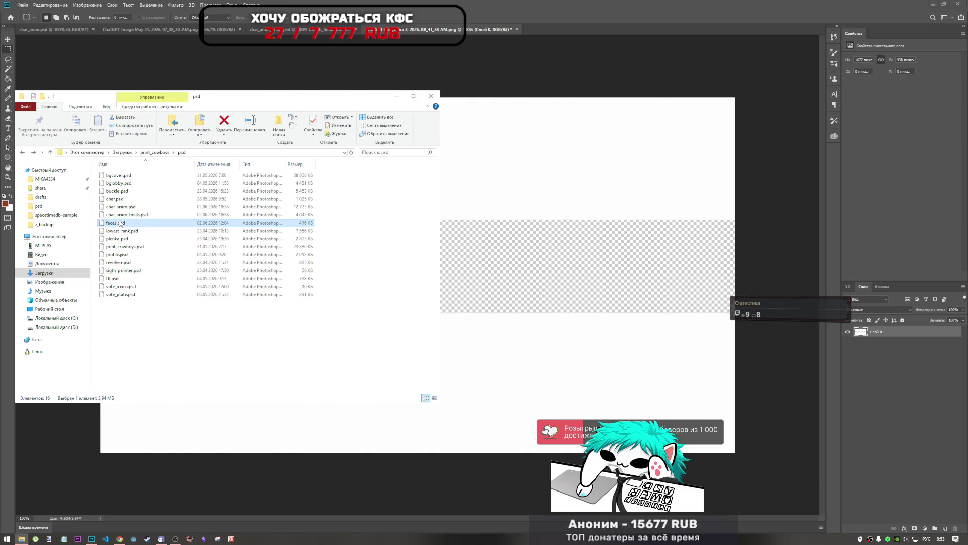
double_click(120, 223)
key(Return)
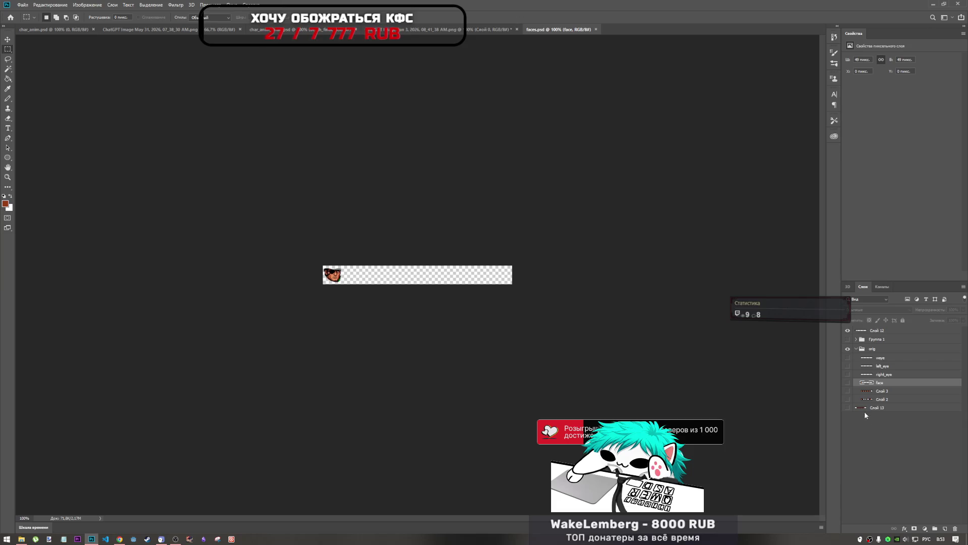
Collapse the orig group and select Слой 13, briefly checking it on the canvas
click(888, 421)
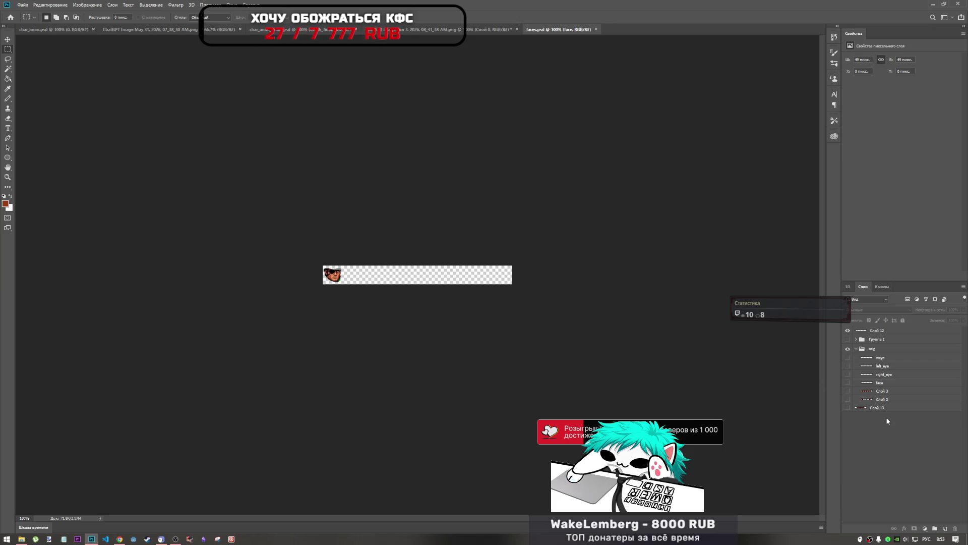
click(857, 349)
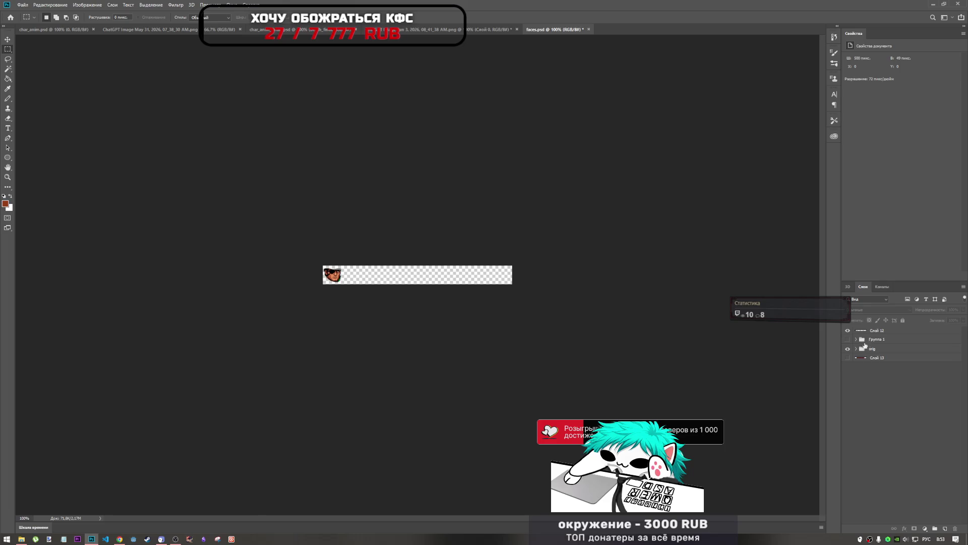
click(864, 358)
click(848, 358)
click(848, 358)
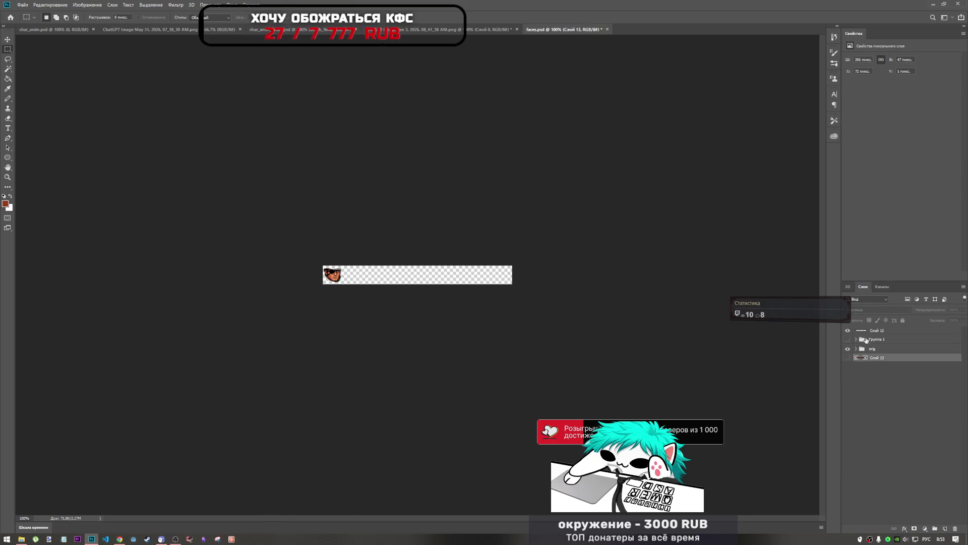
Expand the orig group and paste the cut face strip in as a new layer
click(856, 349)
click(873, 431)
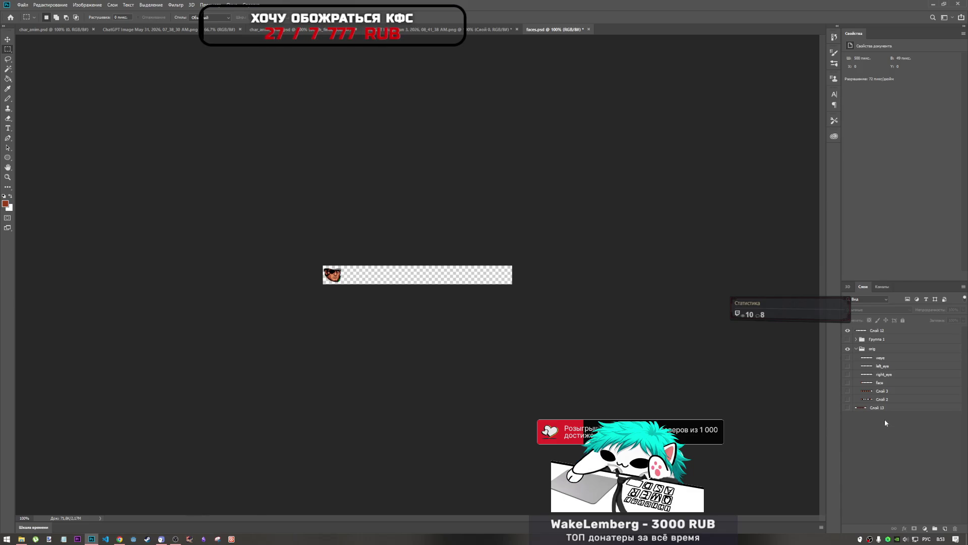
key(ctrl+v)
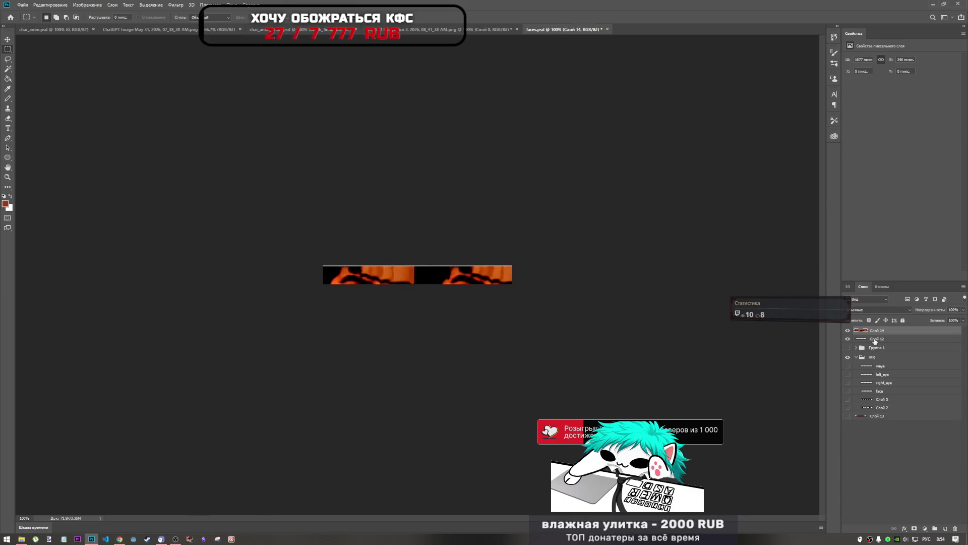
Move the pasted strip up-left and scale it to about 20% beside the eyepatch face
key(ctrl+t)
mouse_move(595, 300)
mouse_down()
mouse_move(342, 271)
mouse_move(383, 270)
mouse_move(374, 271)
mouse_up()
drag(734, 228, 487, 276)
scroll(412, 288, up, 2)
scroll(412, 287, up, 2)
scroll(412, 288, up, 2)
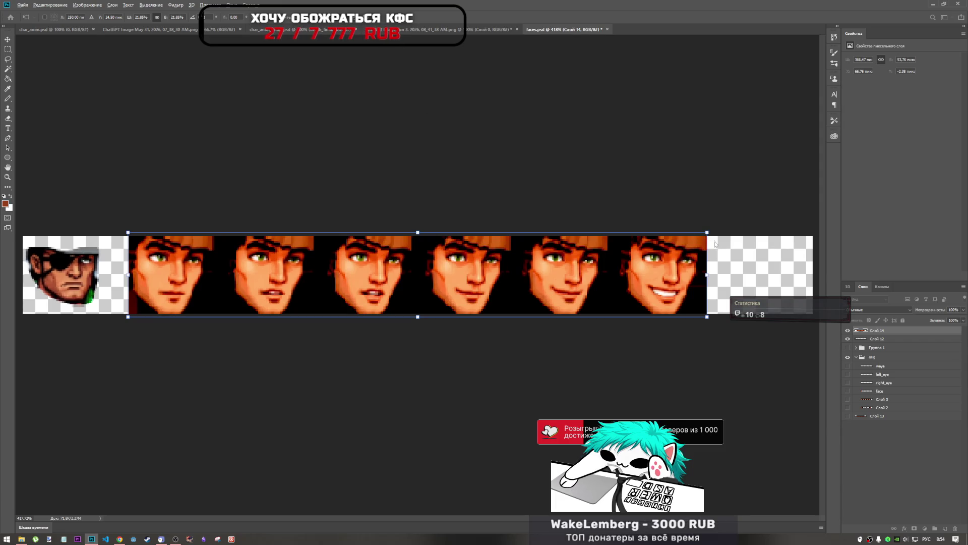
drag(707, 232, 683, 252)
key(Return)
key(m)
key(ctrl+minus)
key(ctrl+minus)
key(ctrl+minus)
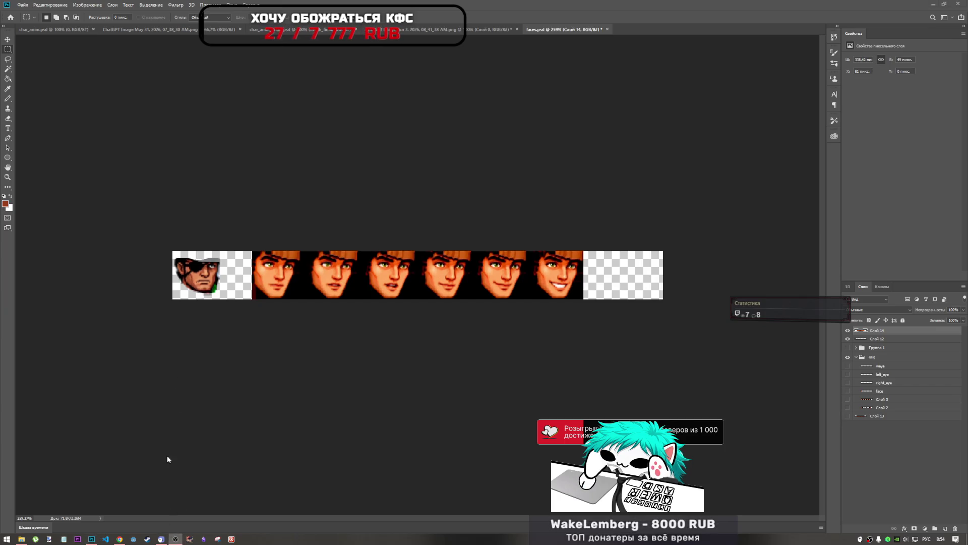
right_click(83, 17)
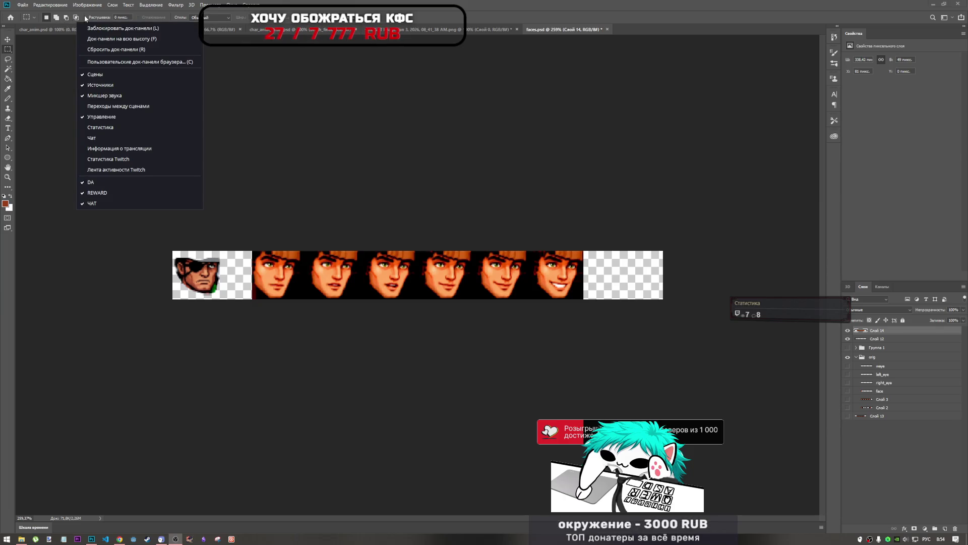
click(131, 148)
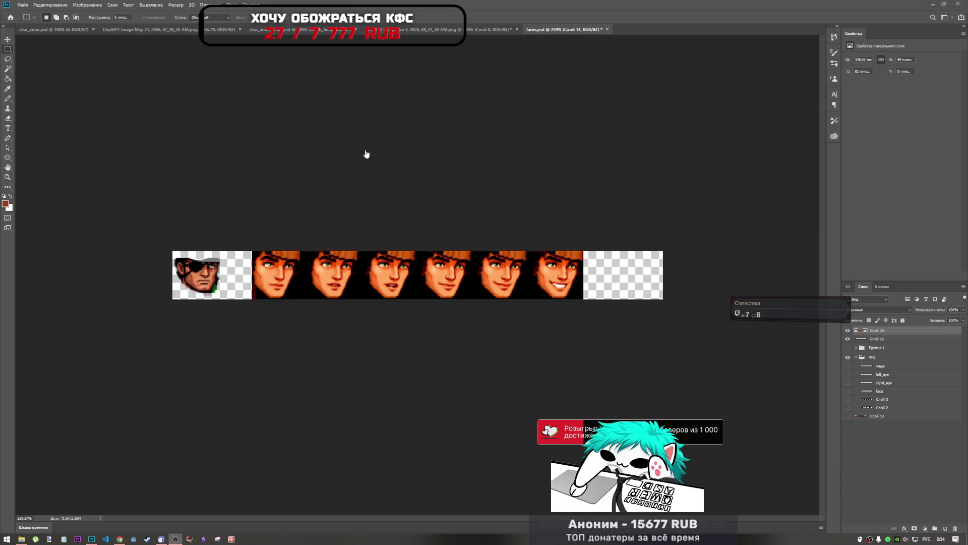
key(alt+shift)
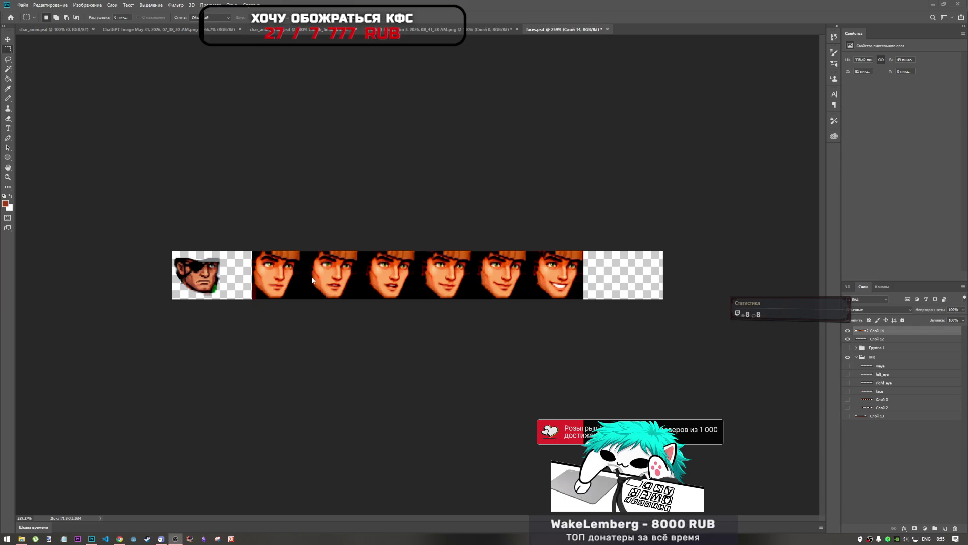
Shift the Слой 14 face strip about 45 px left against the first slot
click(368, 205)
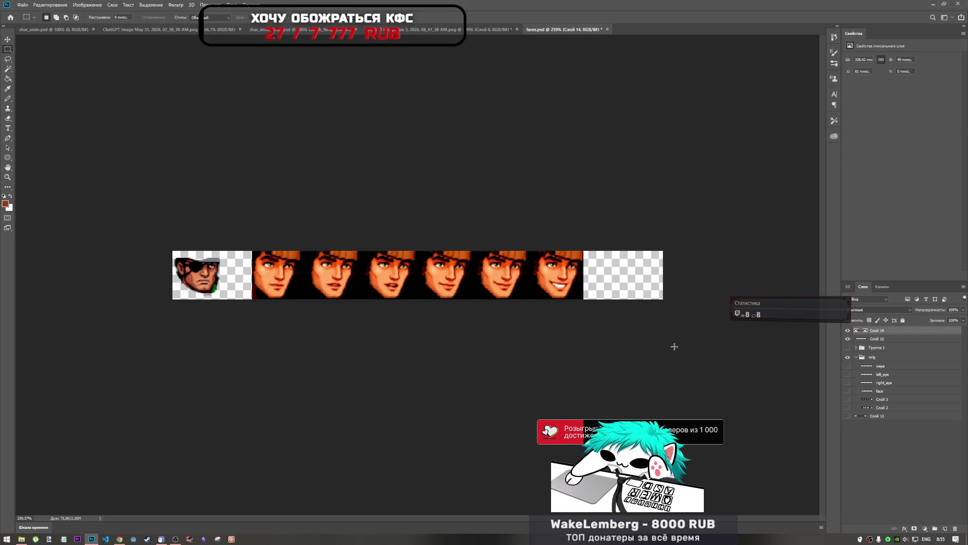
click(864, 341)
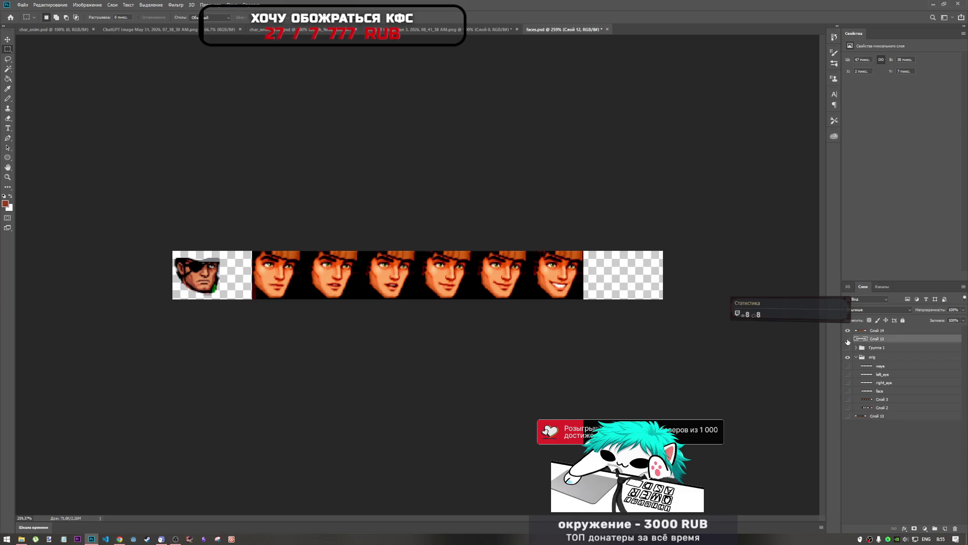
click(894, 331)
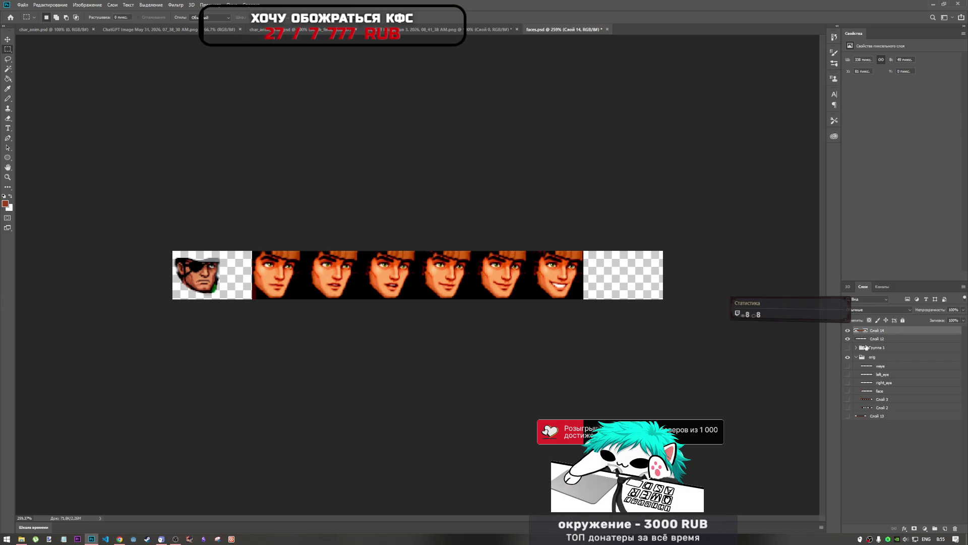
key(ctrl+t)
mouse_move(433, 273)
mouse_down()
mouse_move(362, 275)
mouse_move(430, 281)
mouse_up()
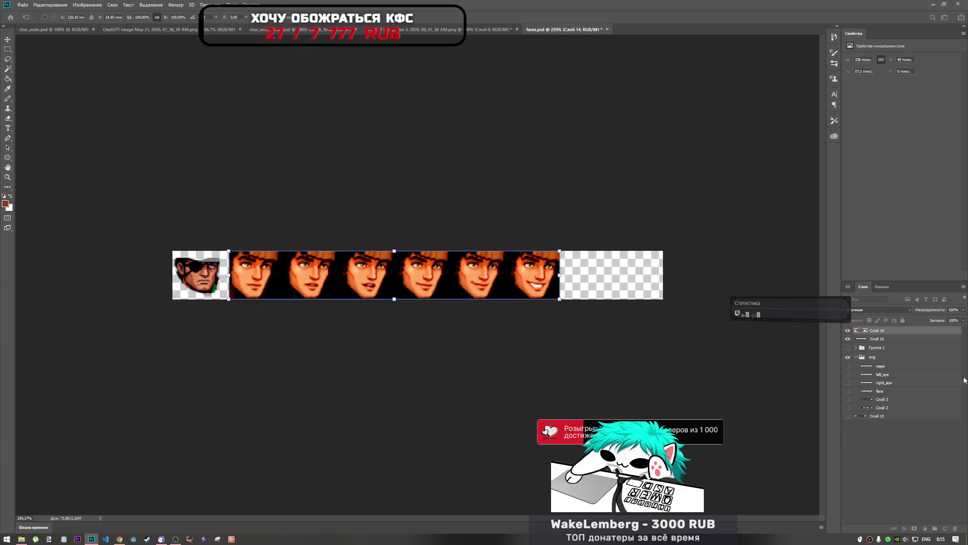
key(Return)
Expand Группа 1 and move Слой 14 down into the orig group
click(856, 348)
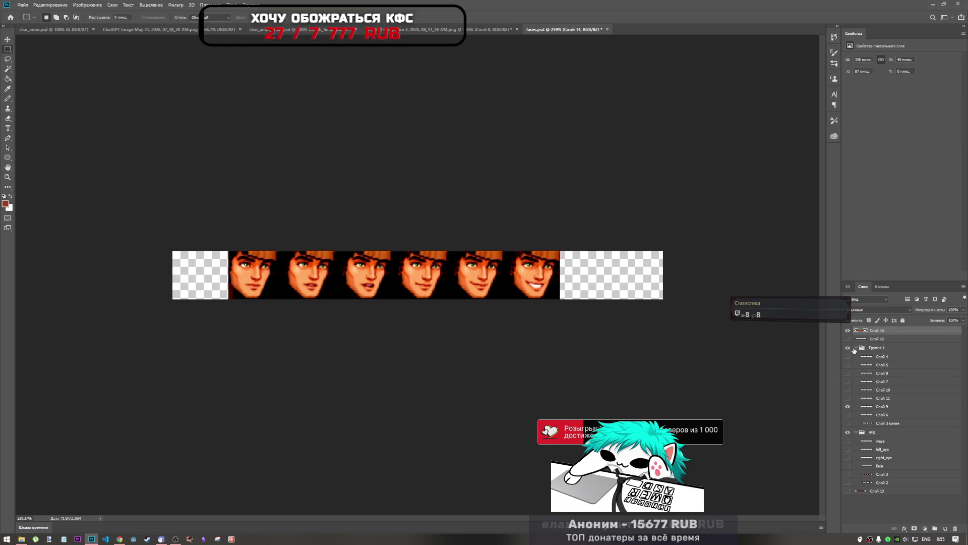
click(856, 349)
drag(878, 332, 901, 488)
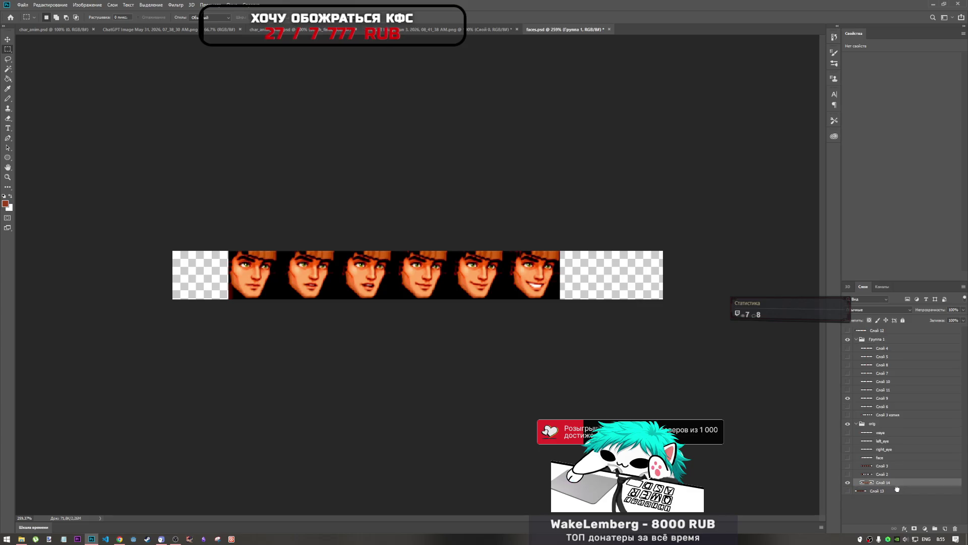
click(848, 491)
Hide Слой 14, then select every layer from Группа 1 down to Слой 14
click(848, 491)
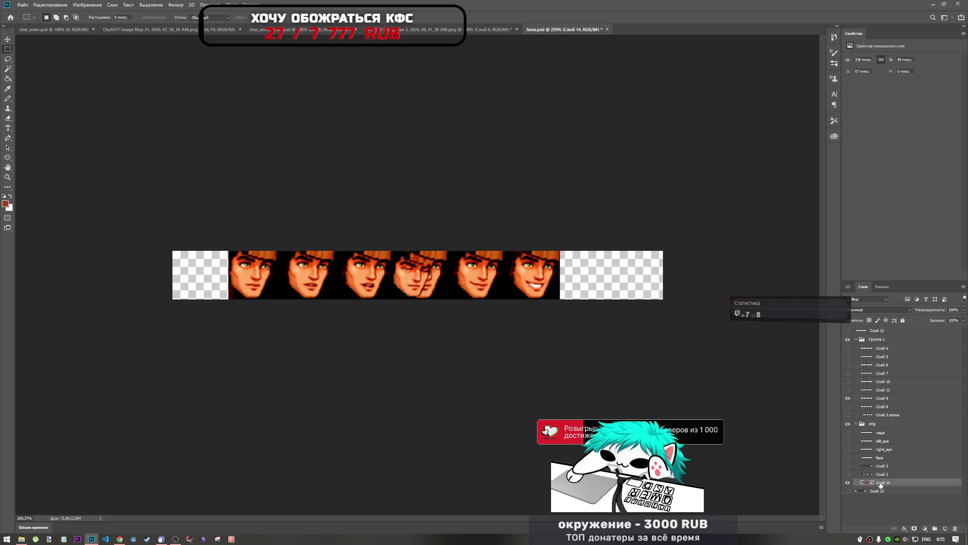
click(849, 482)
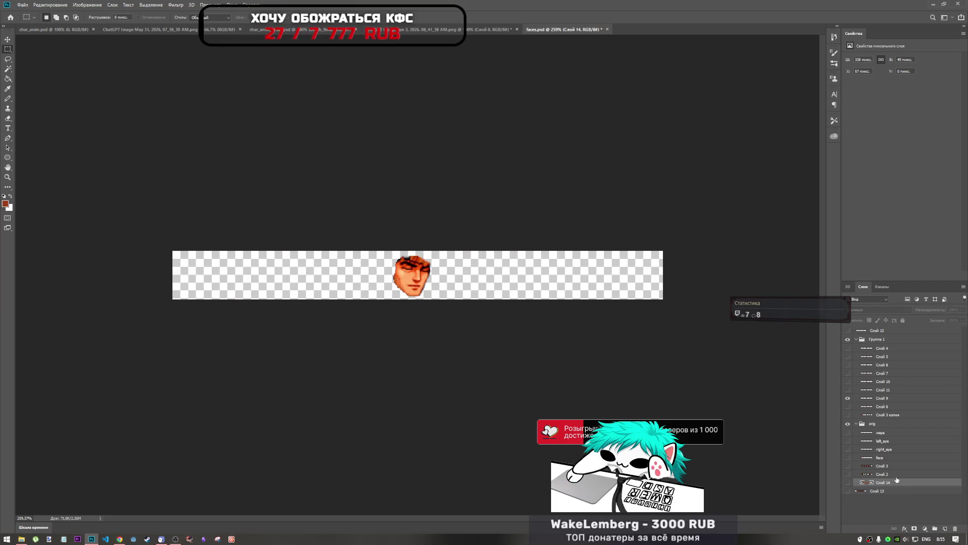
click(882, 517)
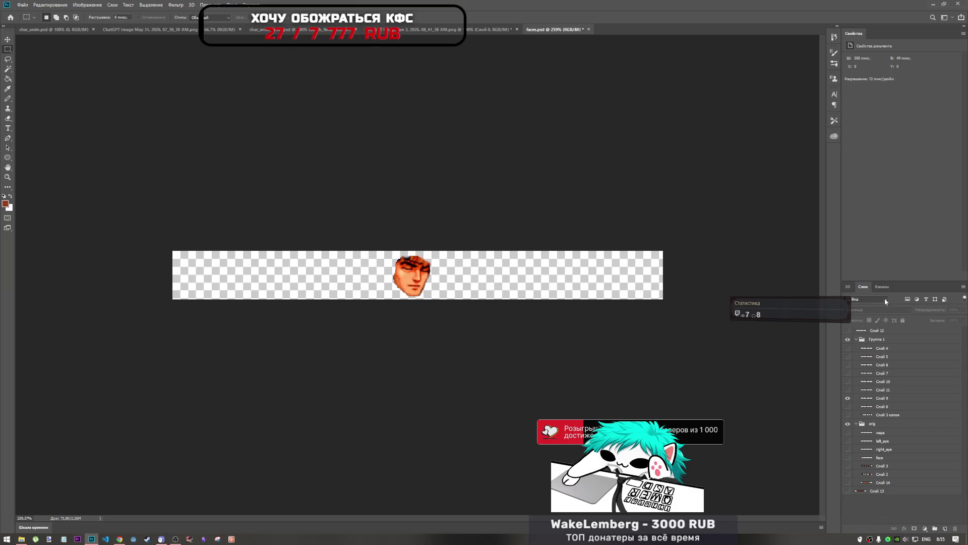
click(878, 340)
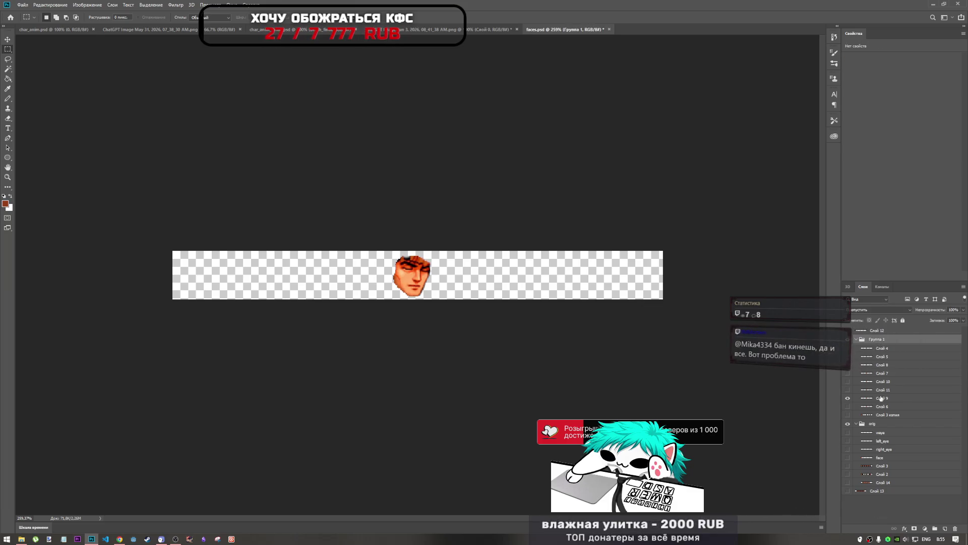
click(850, 414)
click(849, 415)
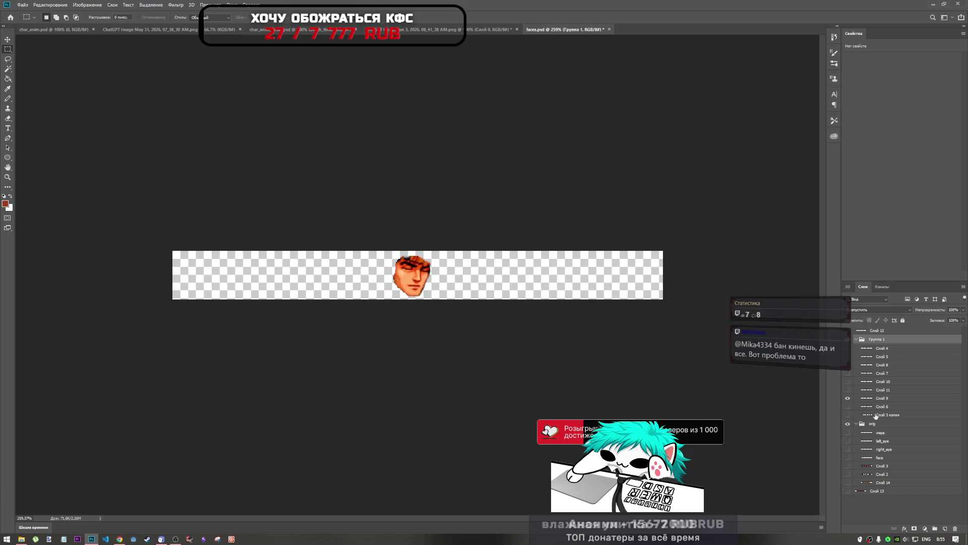
shift+click(881, 483)
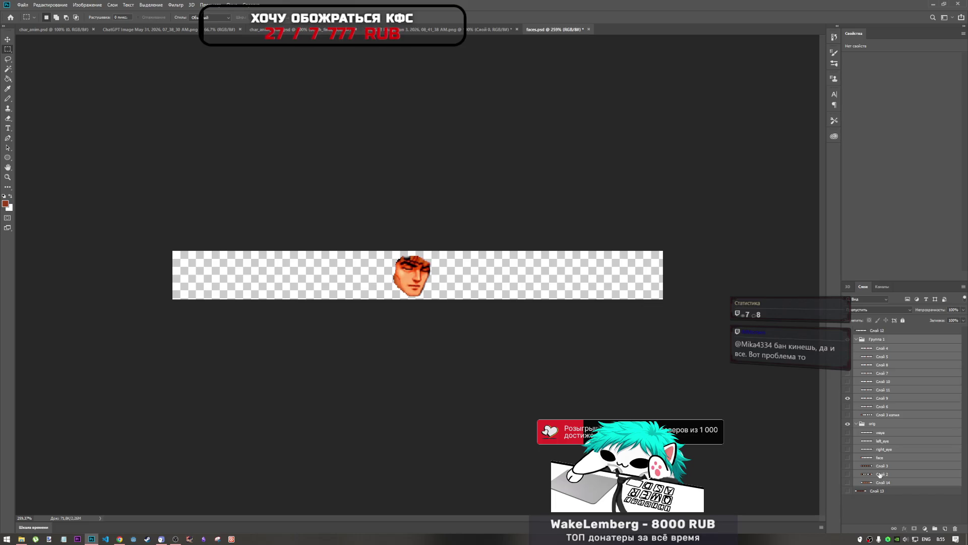
Group the selected face-frame layers and name the group Player
key(ctrl+g)
double_click(884, 340)
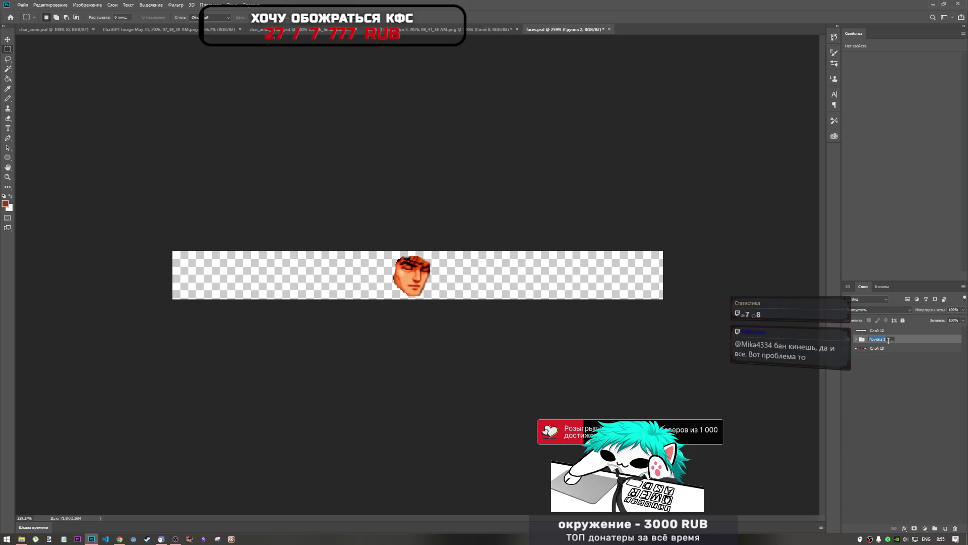
key(BackSpace)
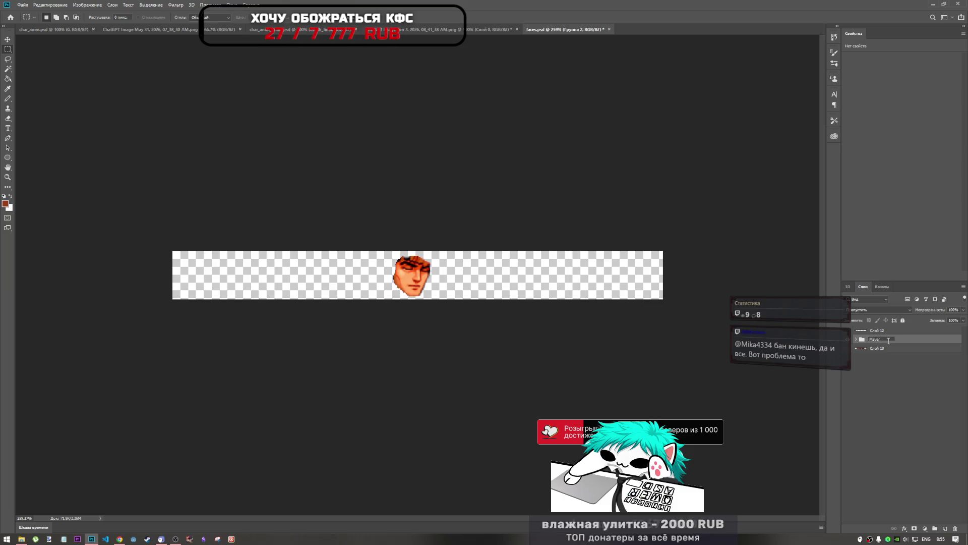
text(er)
click(903, 348)
Move Слой 13 beside Слой 12 and group both into a group named Enemy
click(877, 333)
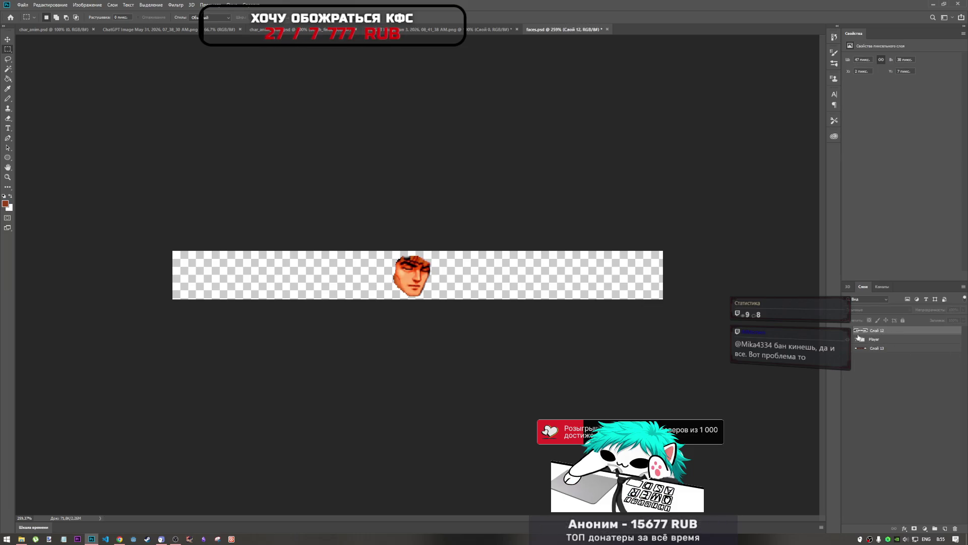
click(847, 348)
click(848, 348)
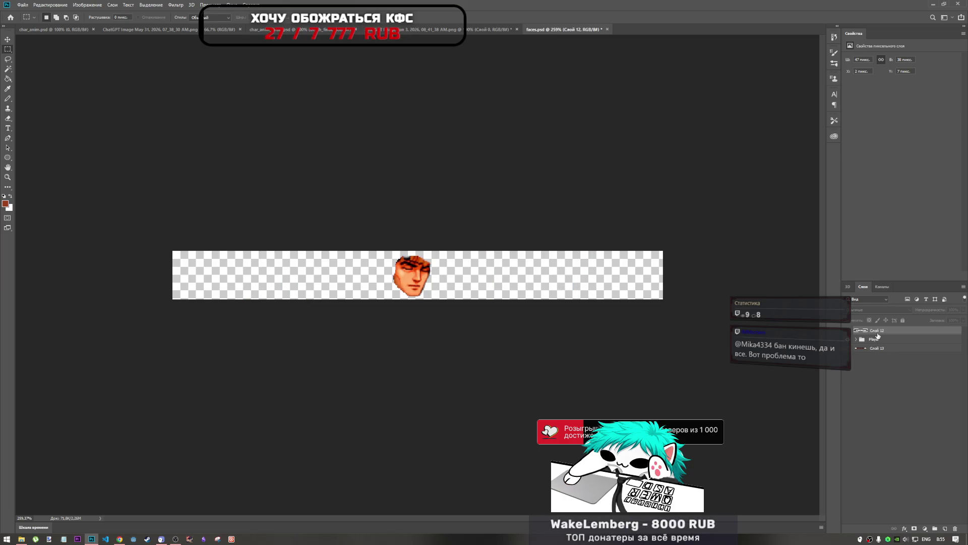
click(848, 331)
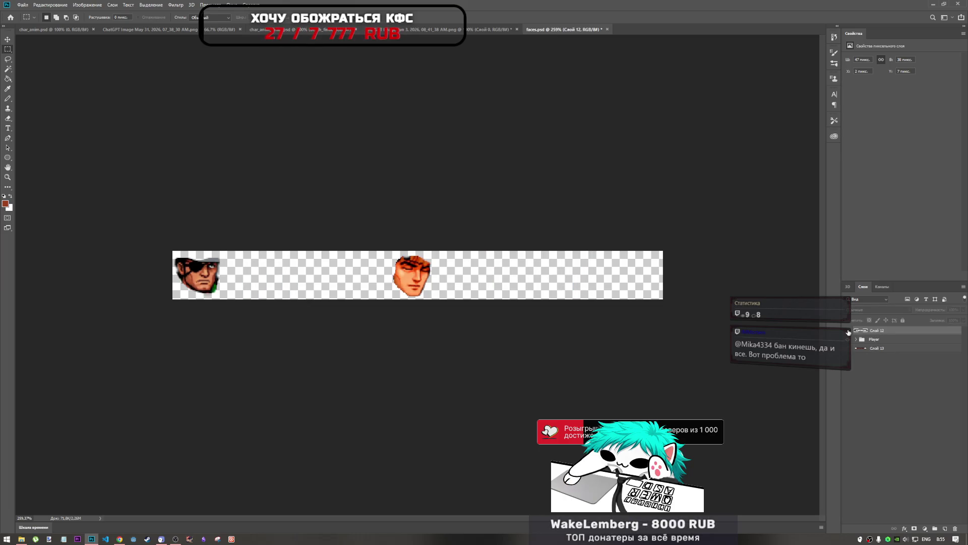
click(848, 330)
drag(882, 349, 880, 335)
shift+click(885, 331)
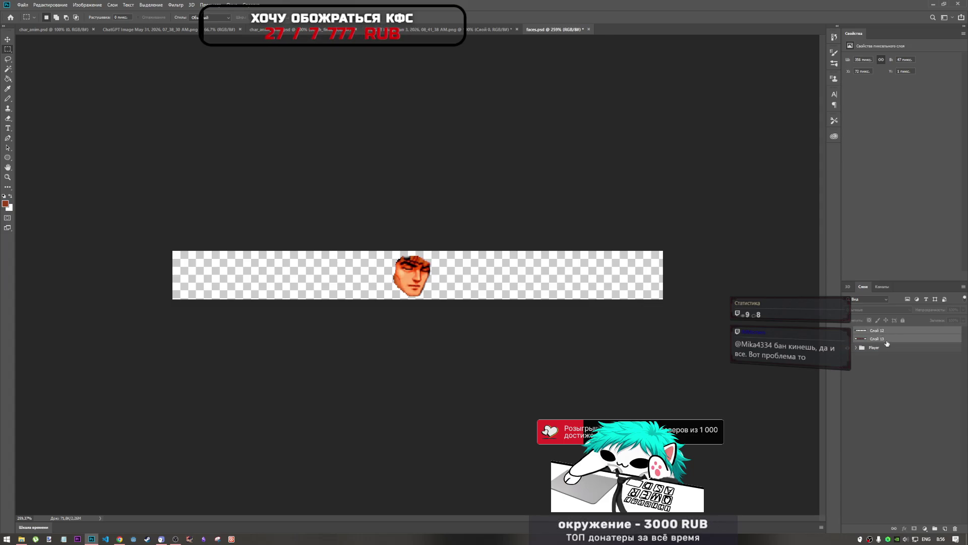
key(ctrl+g)
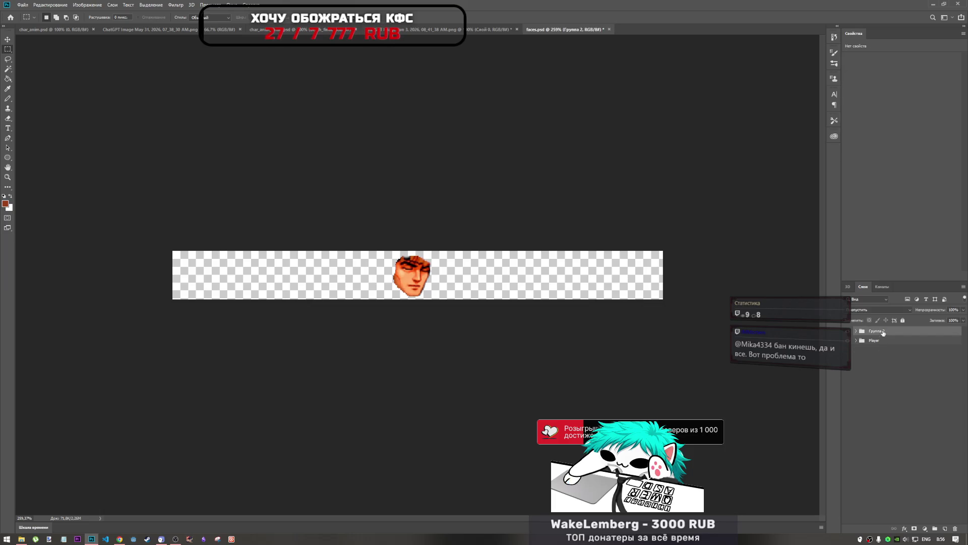
text(Enemy)
click(887, 352)
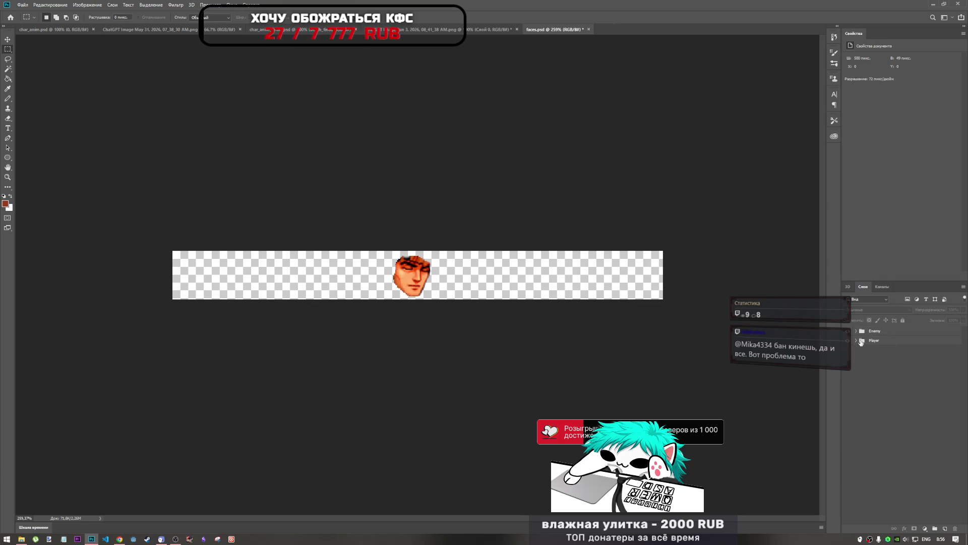
Expand Player, make Слой 14's six-face strip visible, and marquee its first face frame
click(848, 341)
click(856, 341)
click(848, 341)
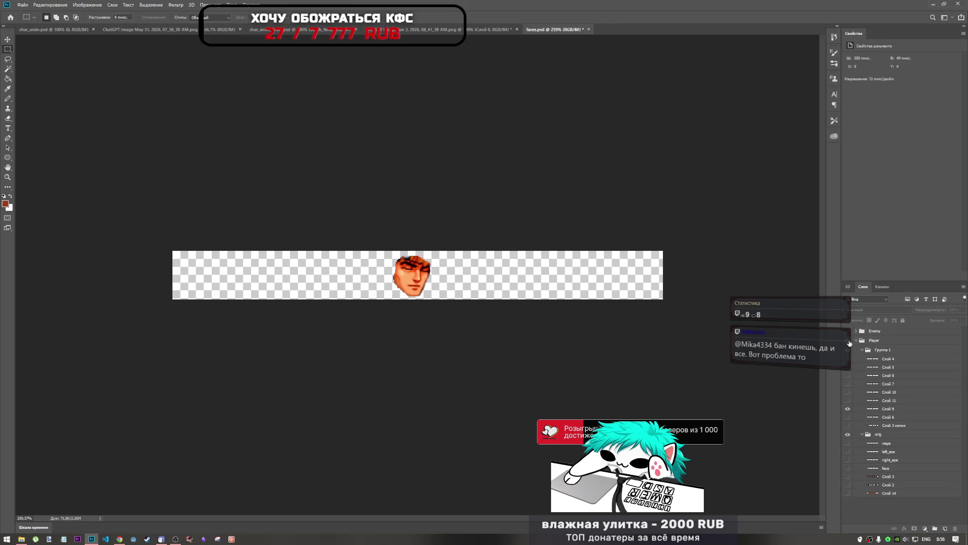
click(848, 425)
click(848, 425)
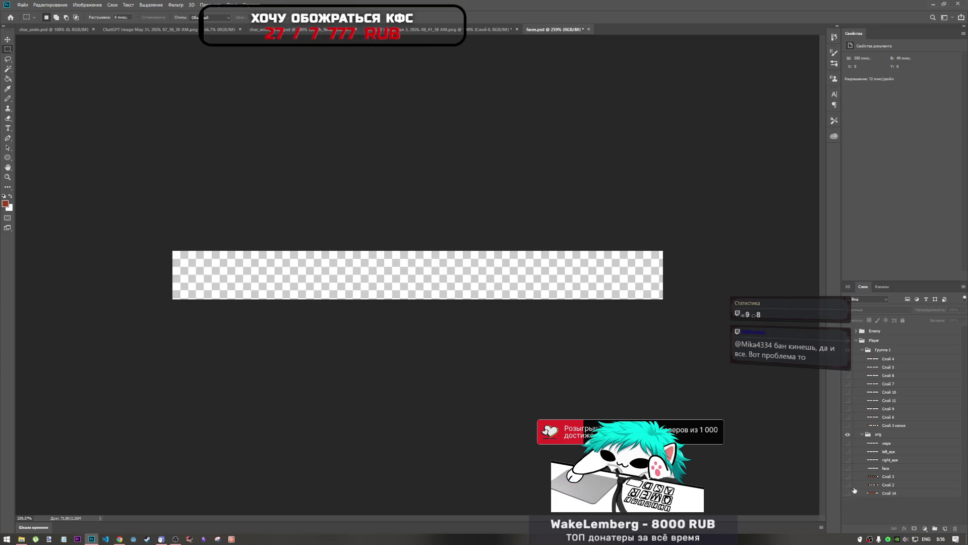
click(848, 484)
click(847, 485)
click(848, 493)
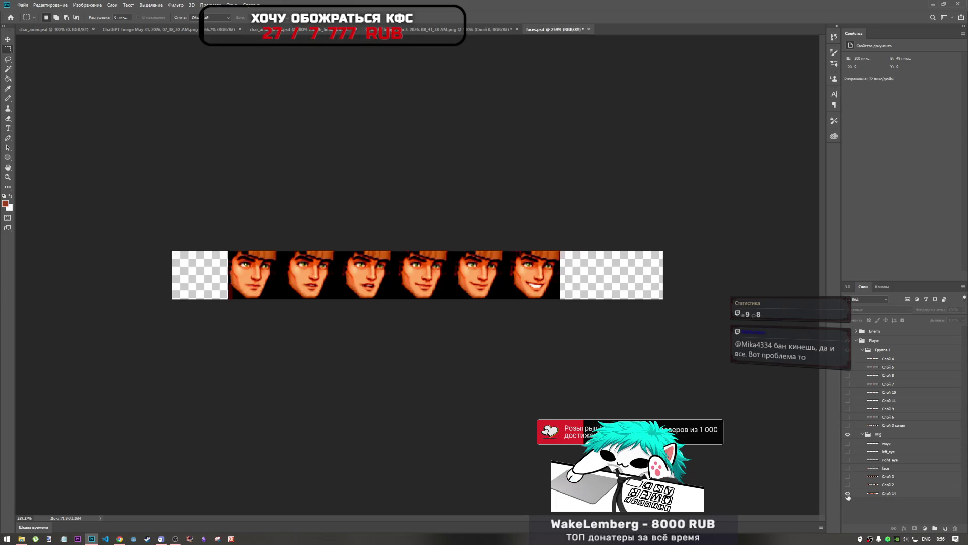
click(875, 494)
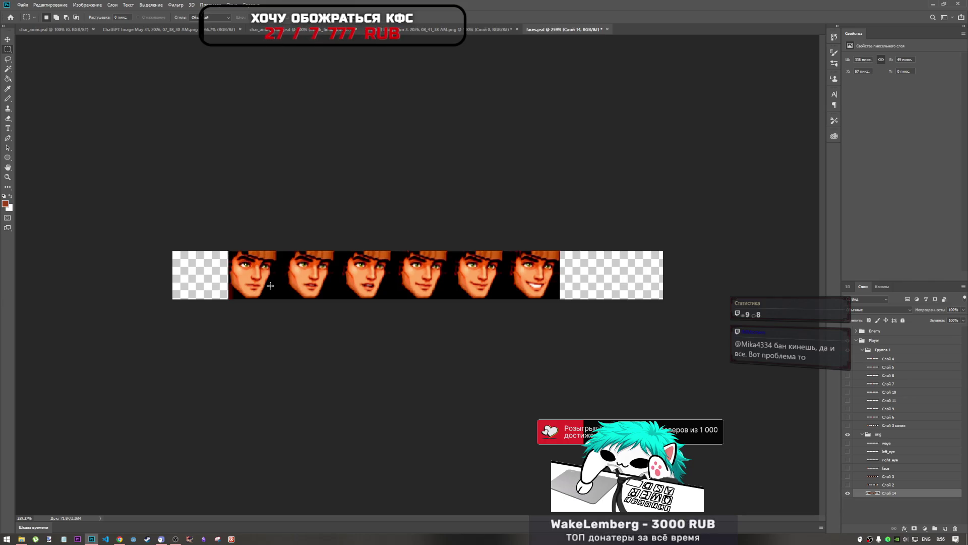
mouse_move(230, 249)
mouse_down()
mouse_move(241, 277)
mouse_move(280, 295)
mouse_move(273, 299)
mouse_up()
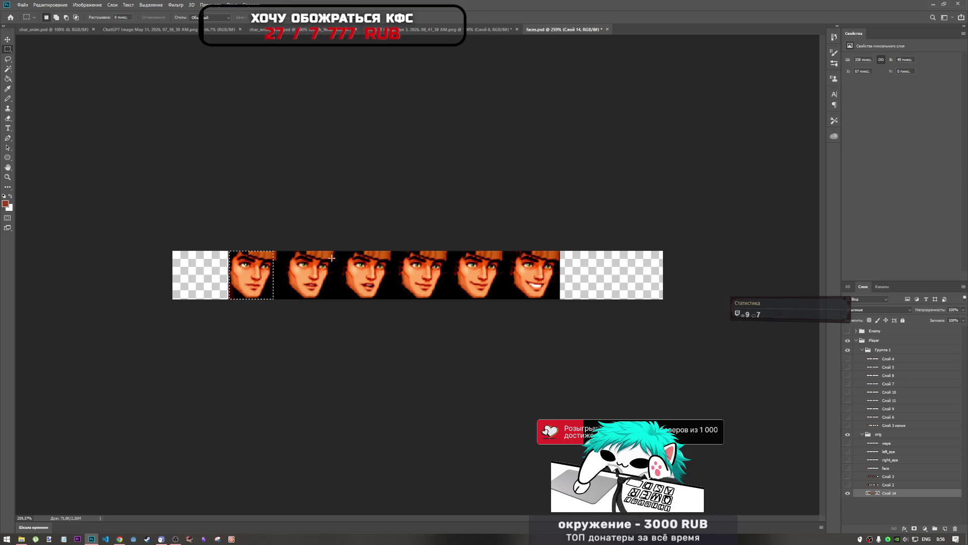
Toggle the face layers' visibility one by one to find Слой 10's calm face
click(848, 493)
click(847, 425)
click(848, 425)
click(855, 425)
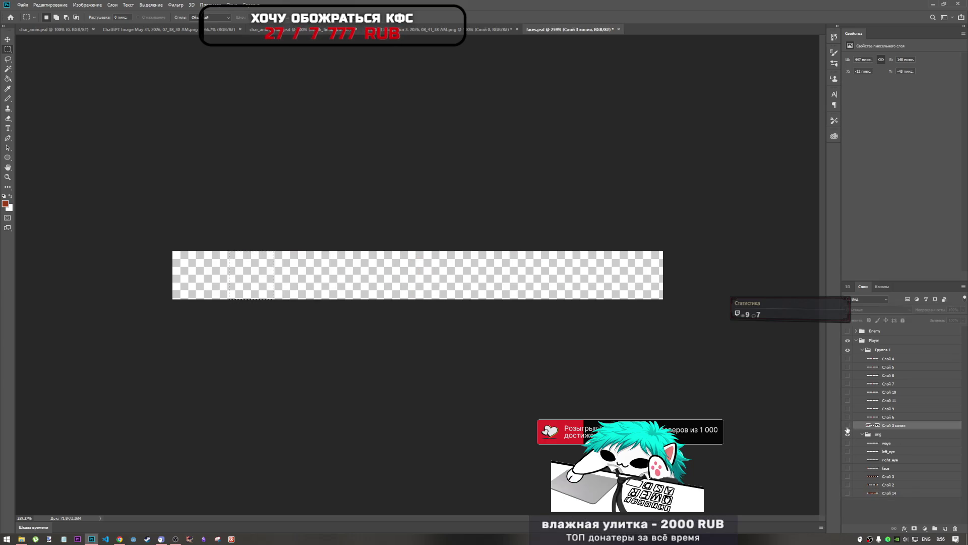
click(848, 429)
click(848, 429)
click(848, 401)
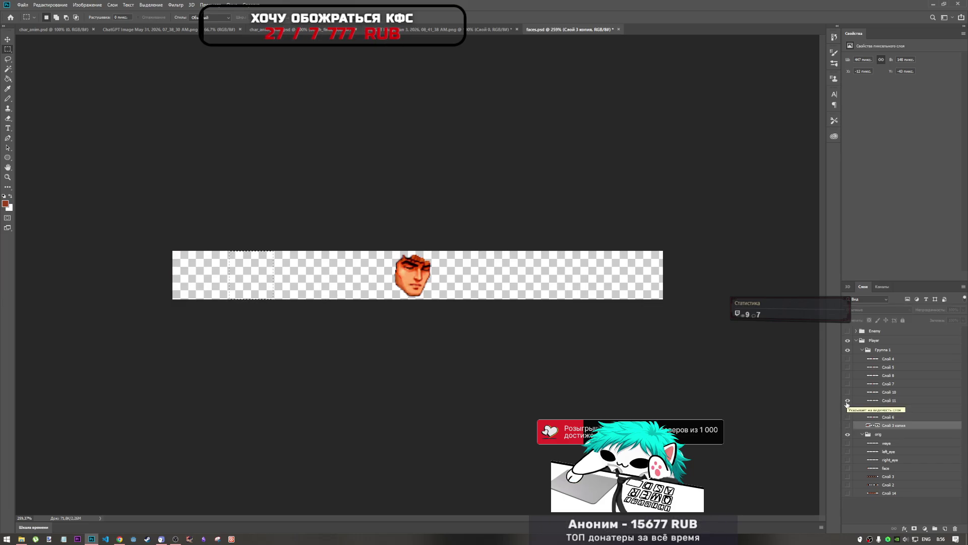
click(848, 400)
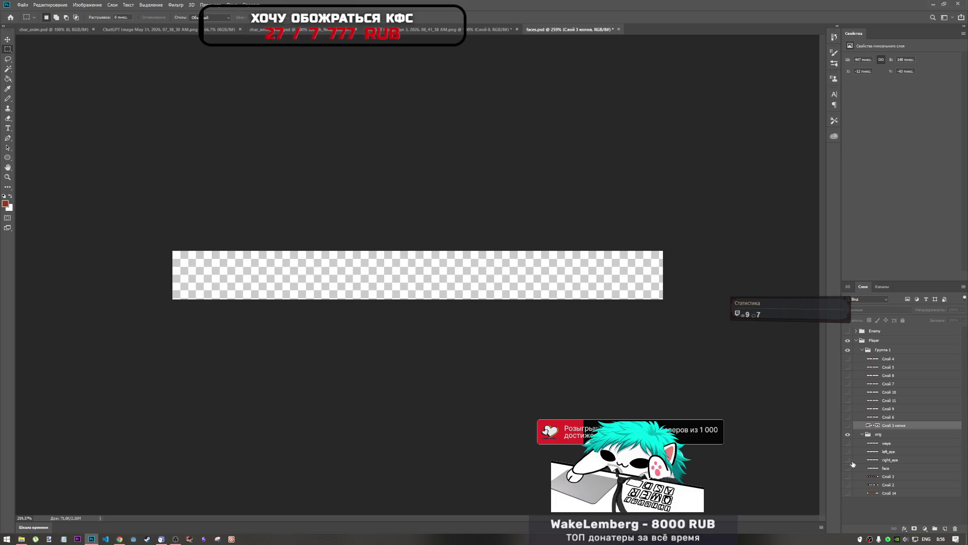
click(848, 417)
click(848, 417)
click(848, 408)
click(848, 408)
click(848, 392)
click(848, 397)
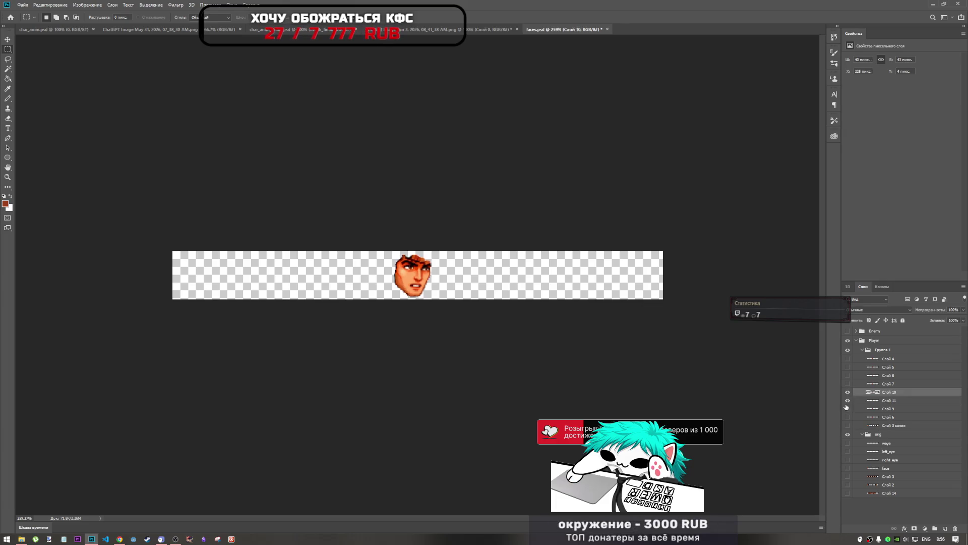
click(848, 393)
click(848, 393)
click(848, 393)
click(848, 401)
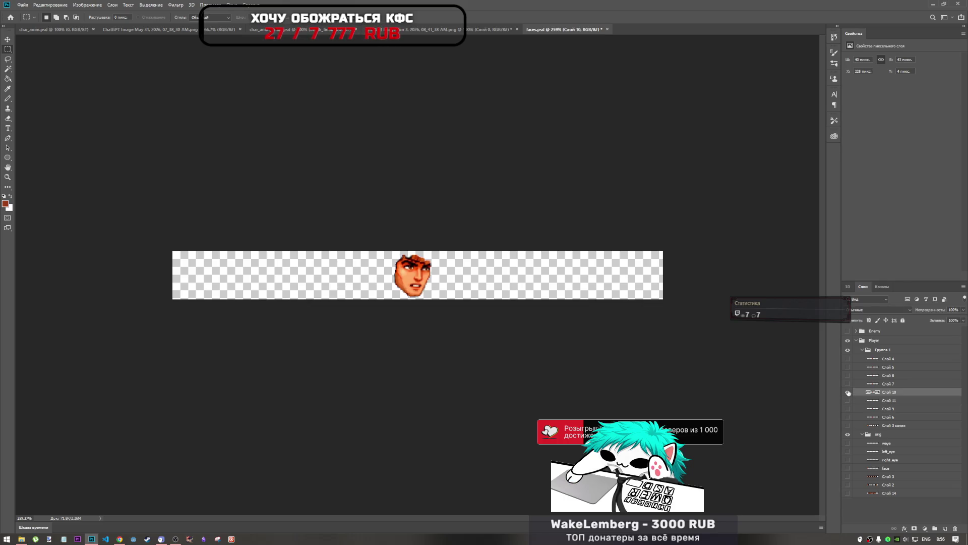
Select Слой 10's face pixels and show Слой 14's six-face strip beneath it
right_click(873, 392)
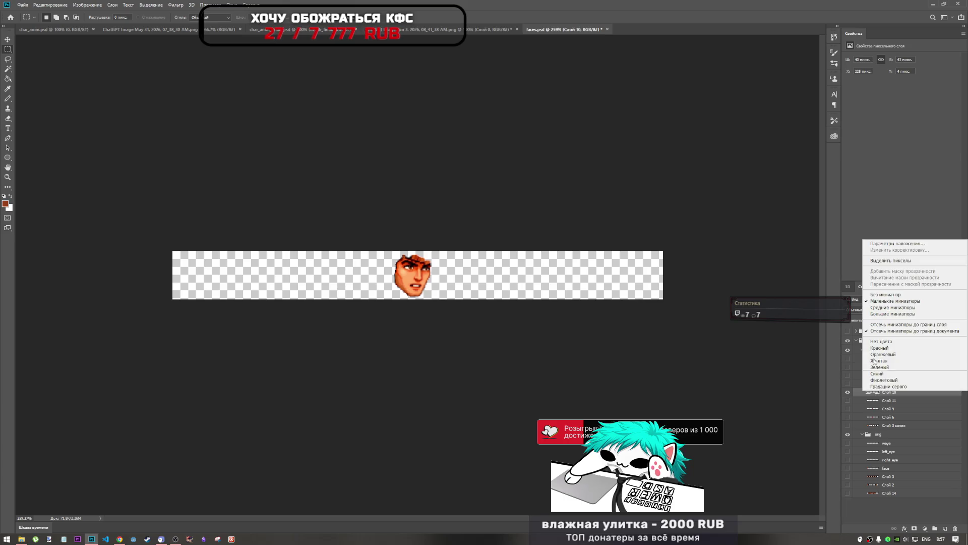
click(888, 261)
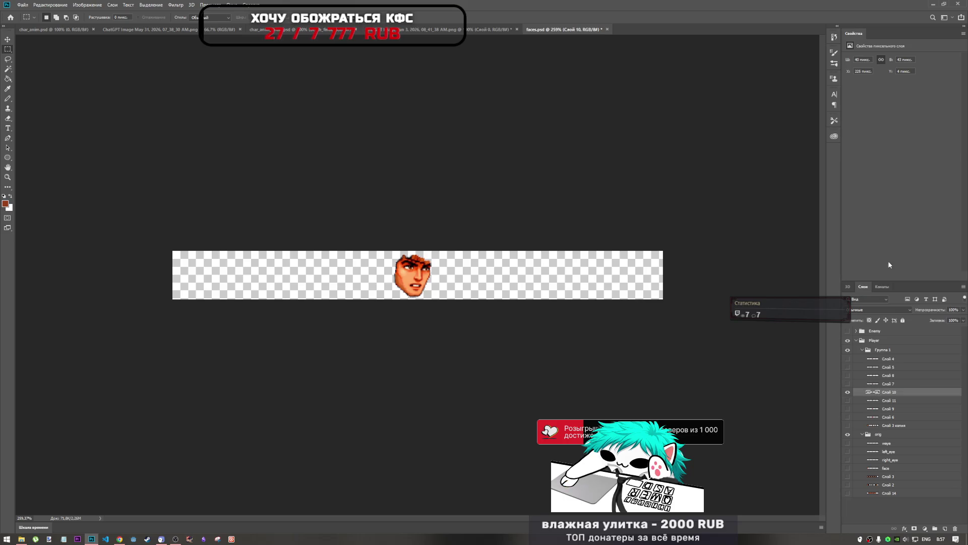
click(883, 494)
click(849, 494)
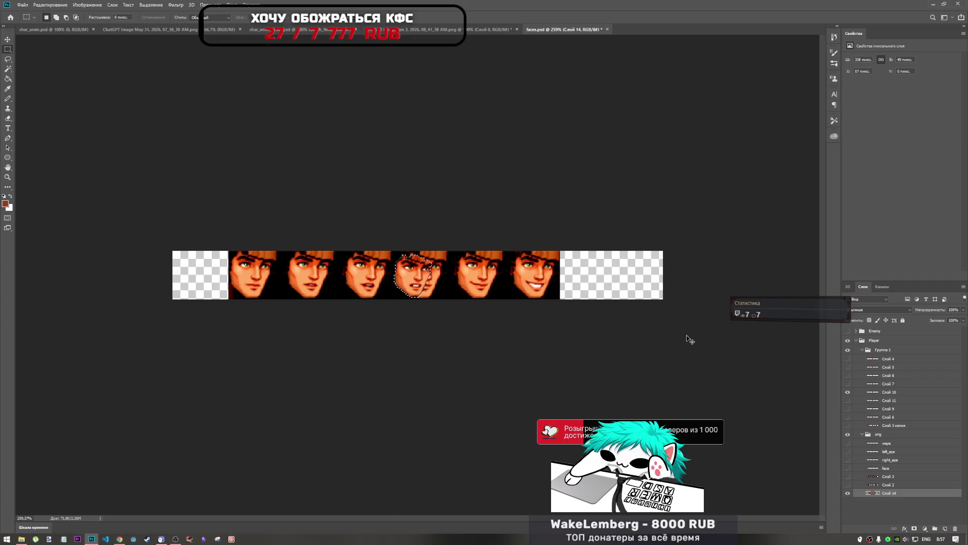
key(ctrl+t)
key(Return)
key(ctrl+d)
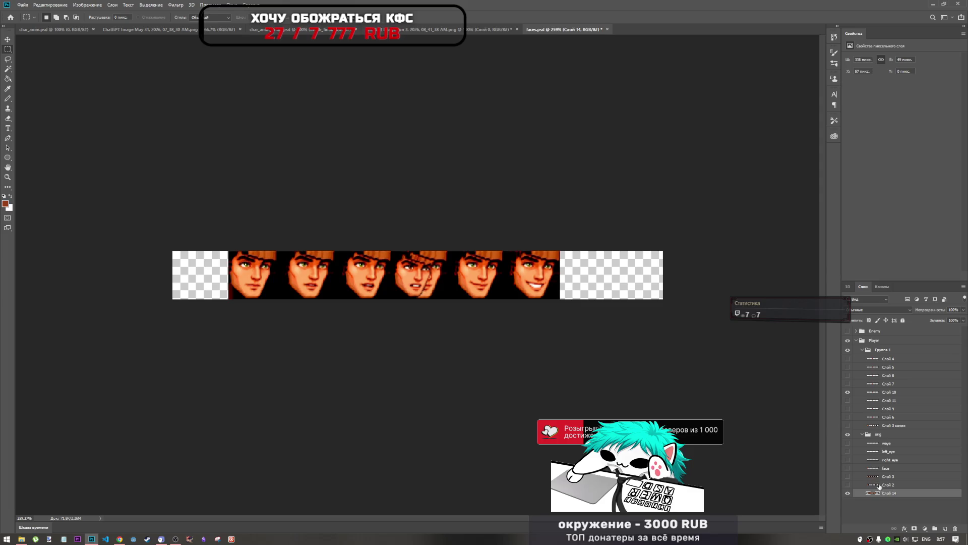
key(ctrl+t)
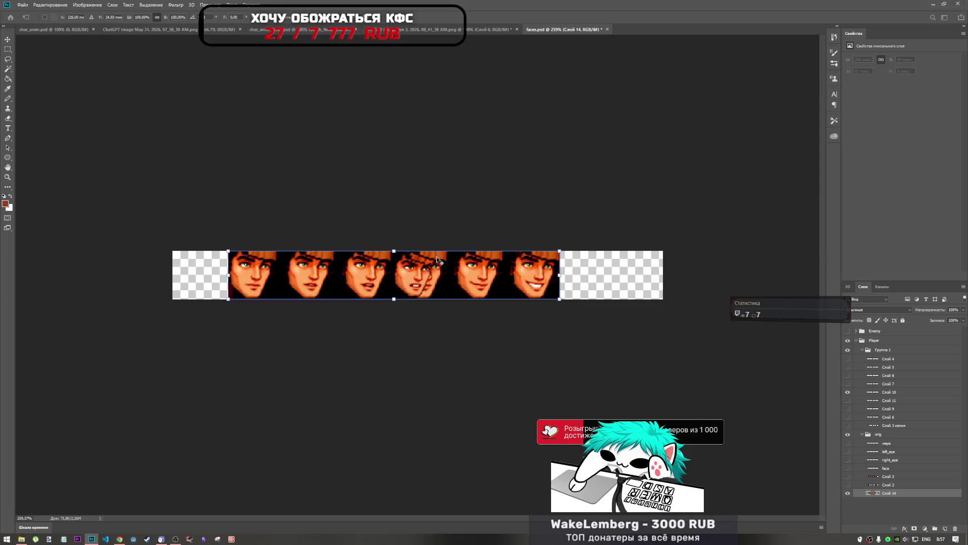
drag(394, 251, 394, 255)
mouse_move(451, 284)
mouse_down()
mouse_move(433, 284)
mouse_move(446, 284)
mouse_up()
key(Return)
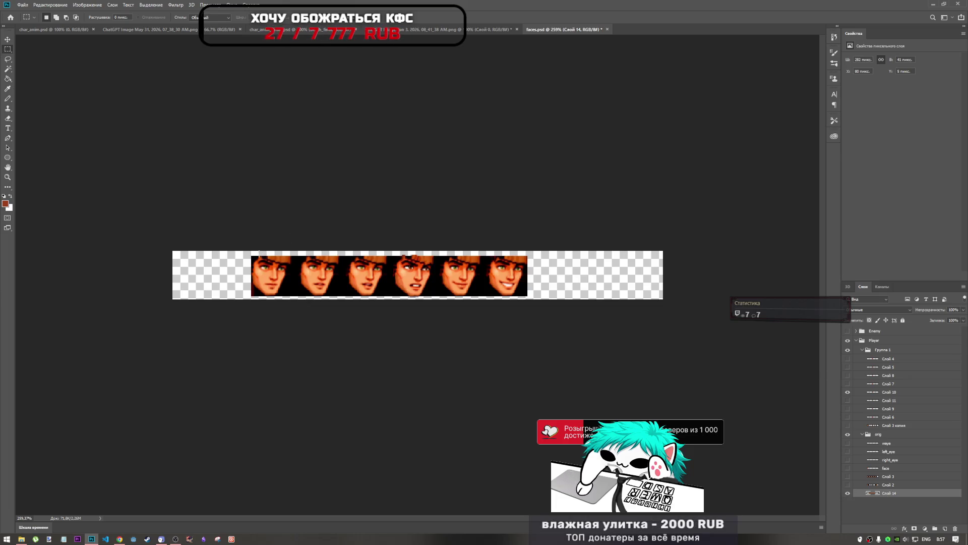
drag(251, 251, 289, 296)
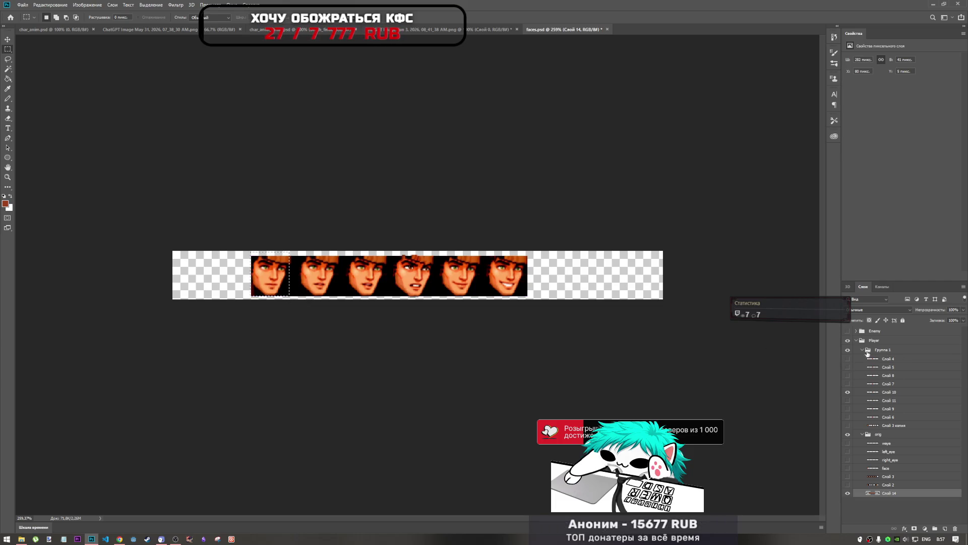
click(885, 341)
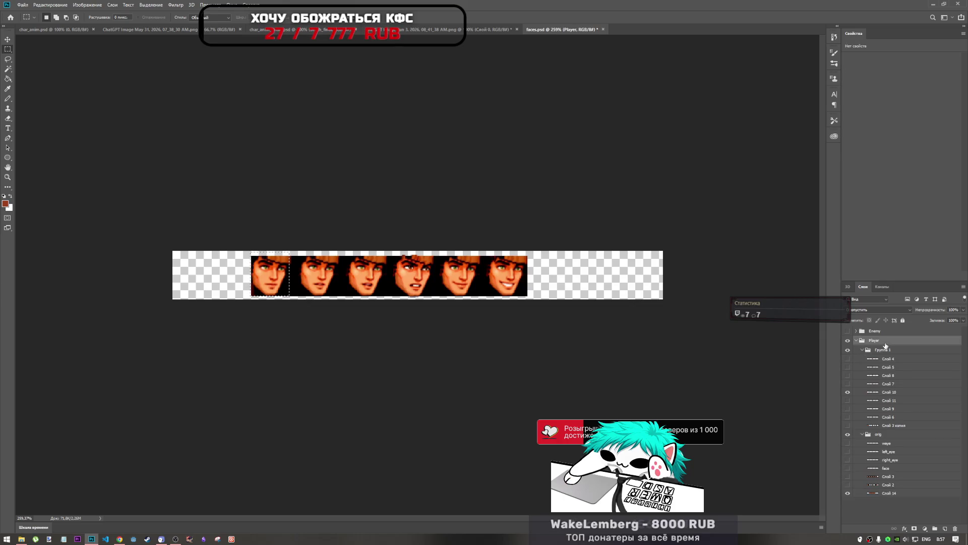
Wrap Player in a new group, move Player back out, nest the new group inside Player above Группа 1, and name it 'smile'
right_click(887, 344)
click(891, 361)
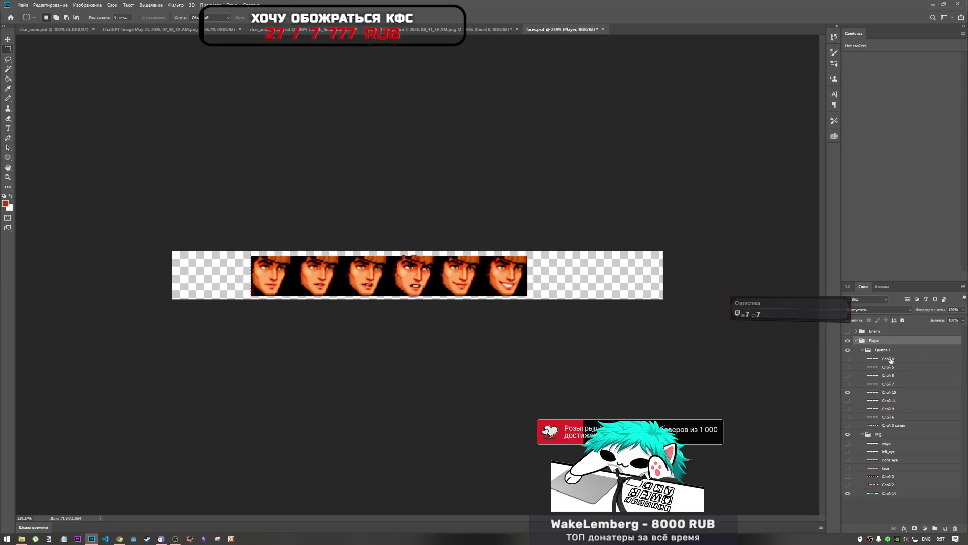
key(ctrl+g)
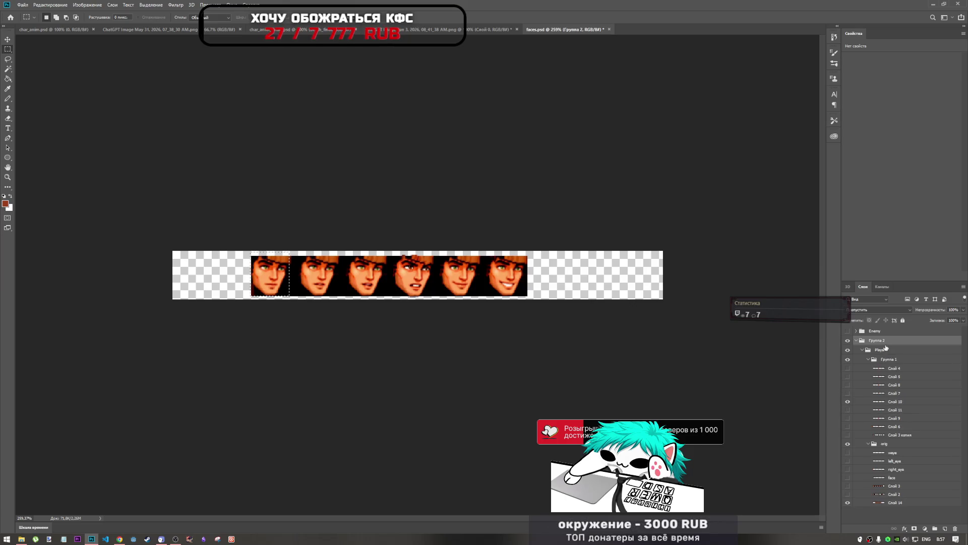
drag(886, 351, 882, 336)
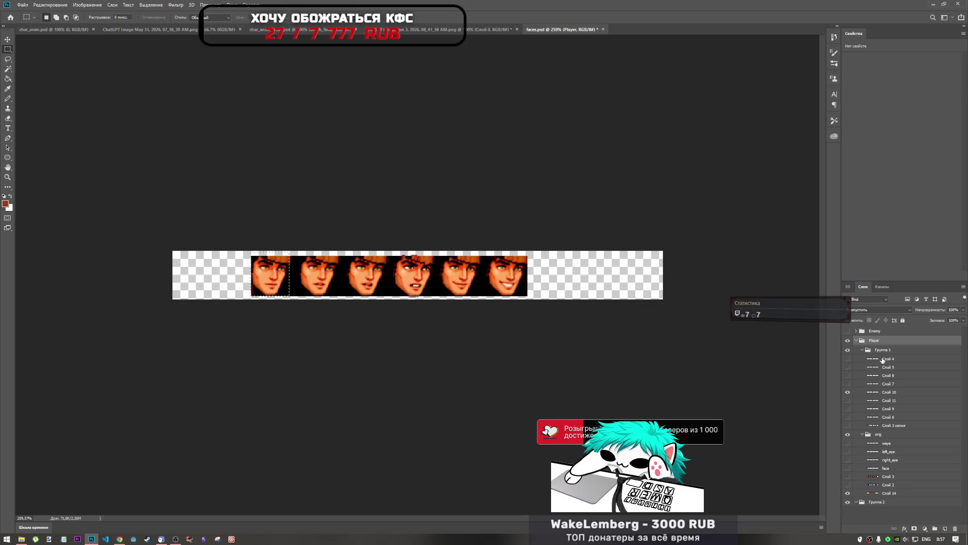
drag(883, 502, 891, 350)
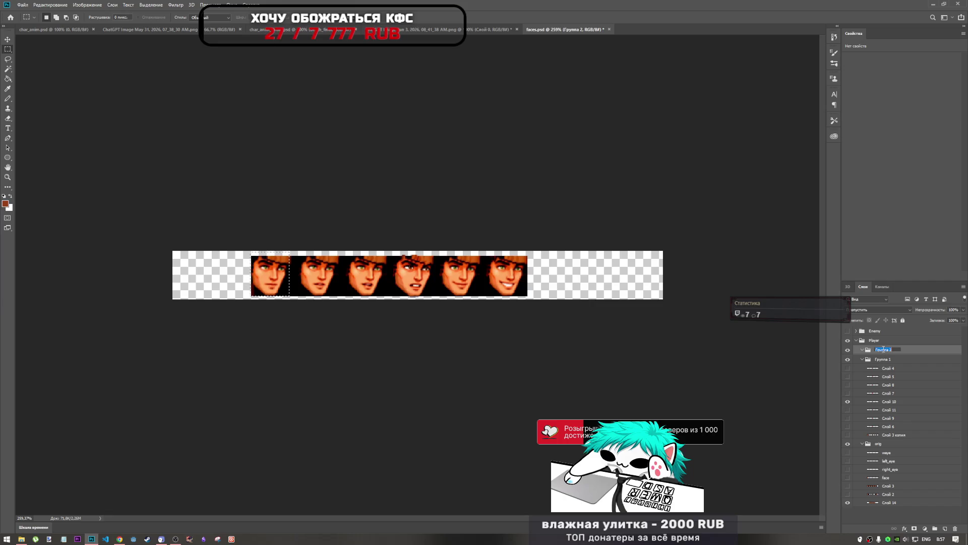
text(smile)
click(897, 359)
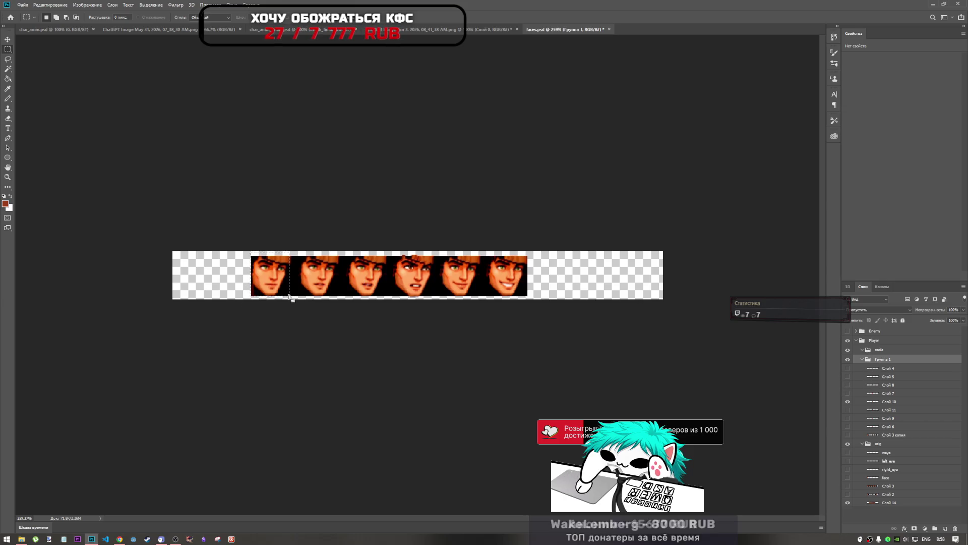
Try copying the first face frame, dismiss the empty-selection error, and select the Слой 14 strip layer
key(ctrl+c)
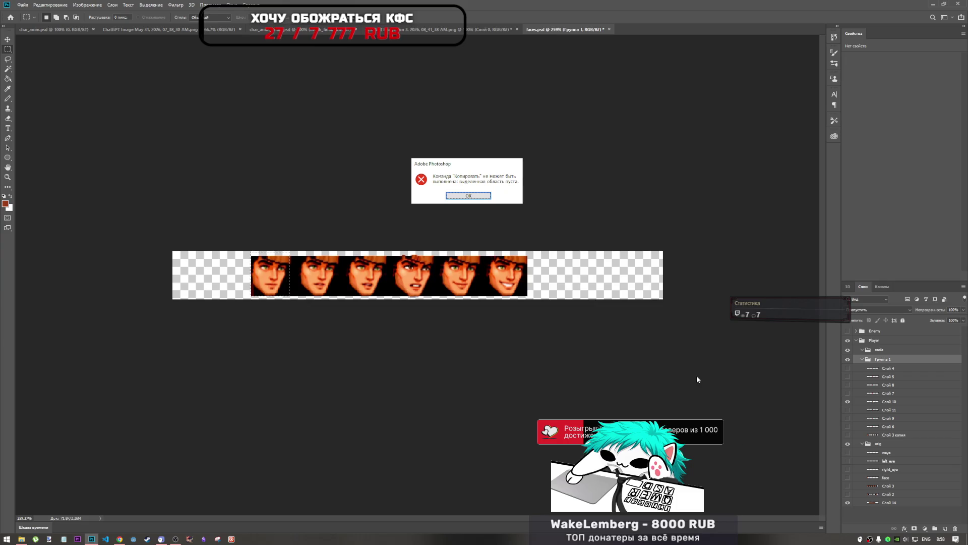
key(Return)
click(894, 503)
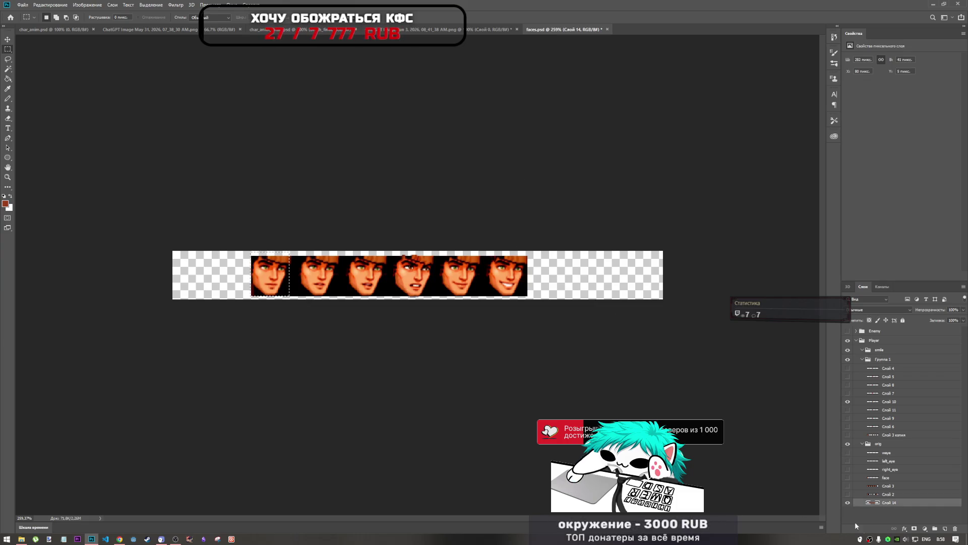
Paste the first face into the smile group and confirm its free transform
click(885, 351)
key(ctrl+v)
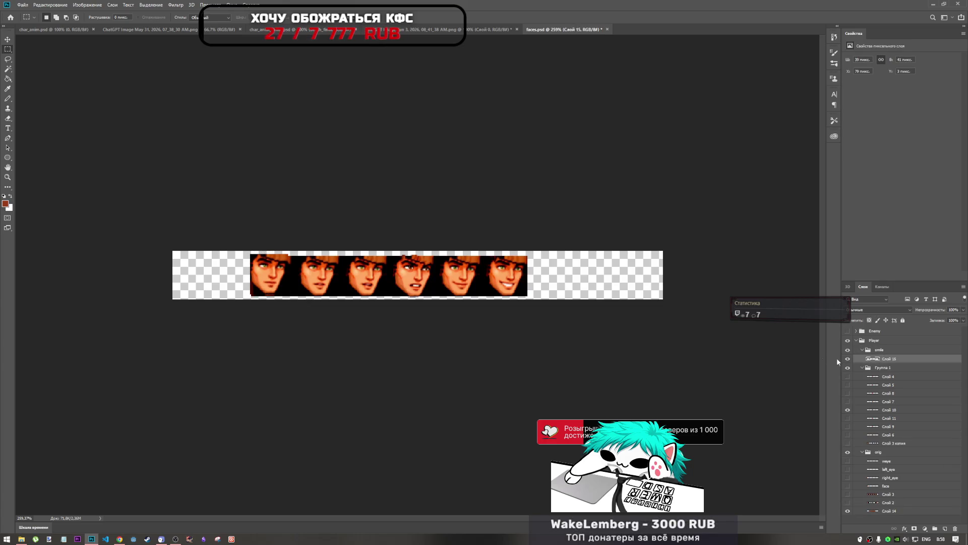
key(ctrl+t)
key(Return)
key(m)
Marquee the second face on Слой 14, then undo the earlier pasted face layer
click(882, 511)
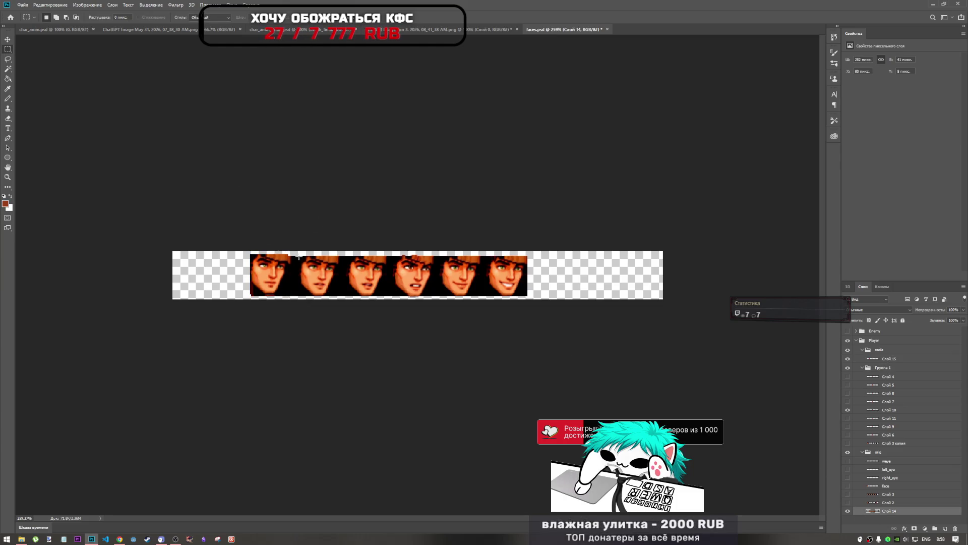
drag(299, 256, 343, 297)
click(378, 296)
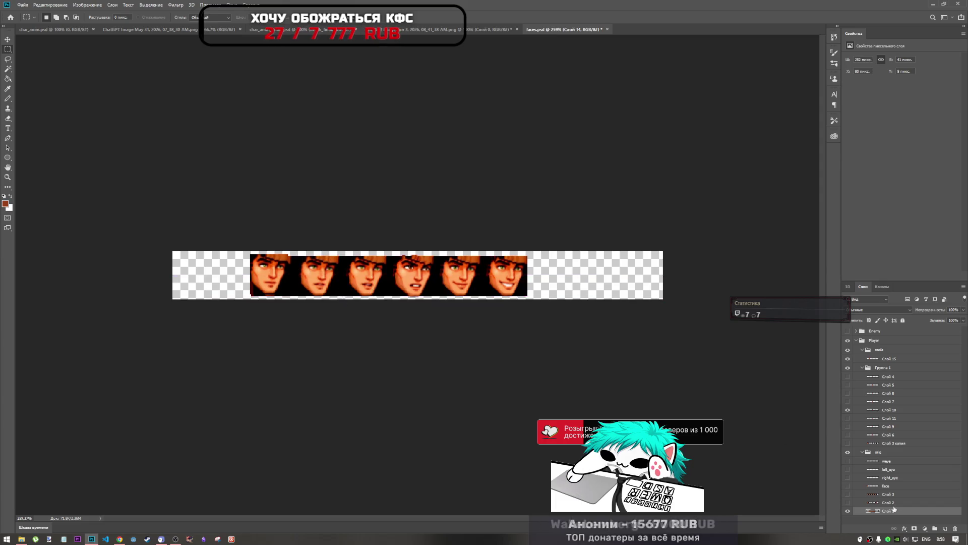
key(ctrl+z)
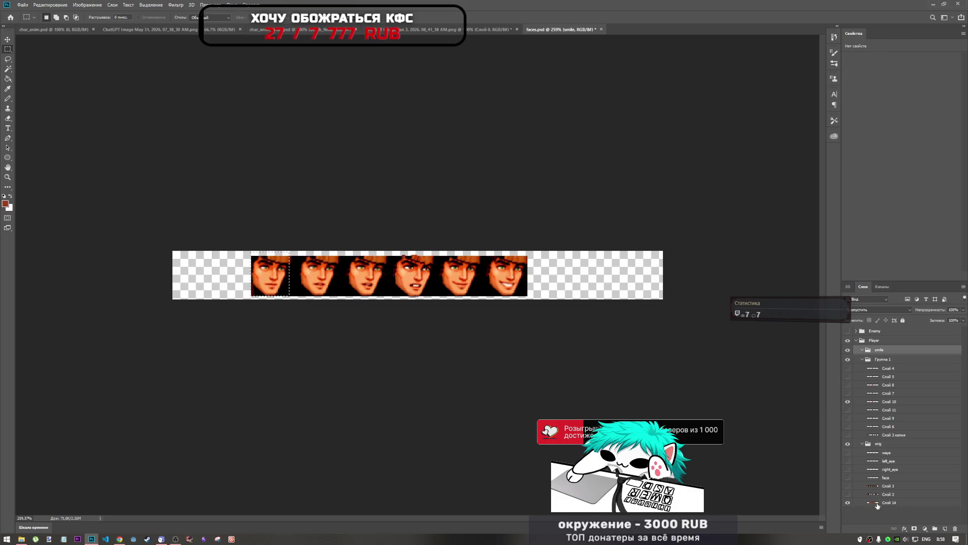
key(ctrl+shift+z)
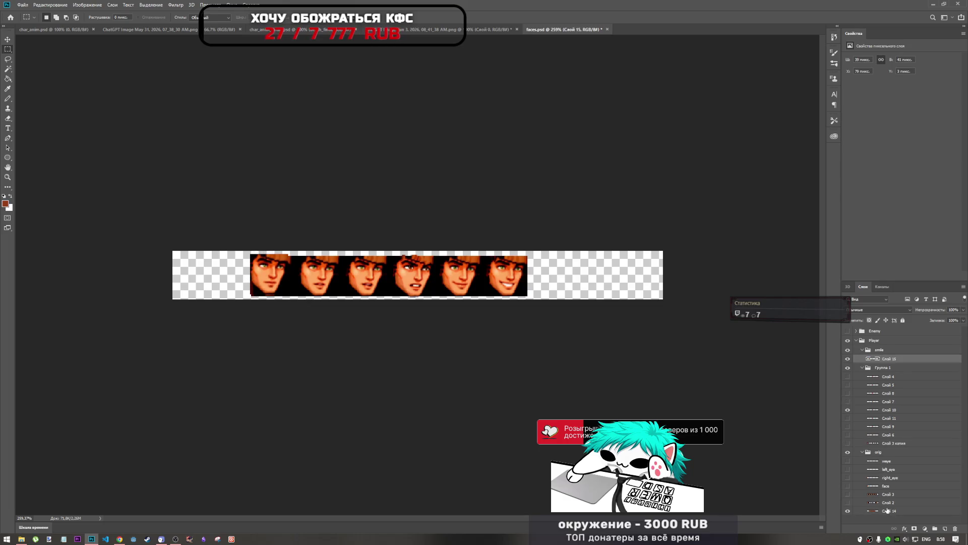
click(884, 513)
key(ctrl+z)
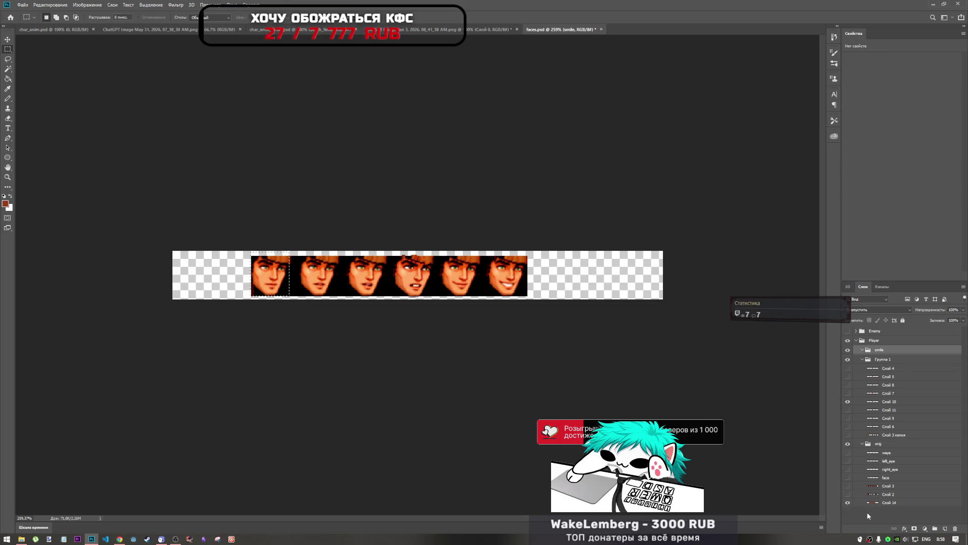
Cut the first face out of the Слой 14 strip and paste it into the smile group
key(ctrl+j)
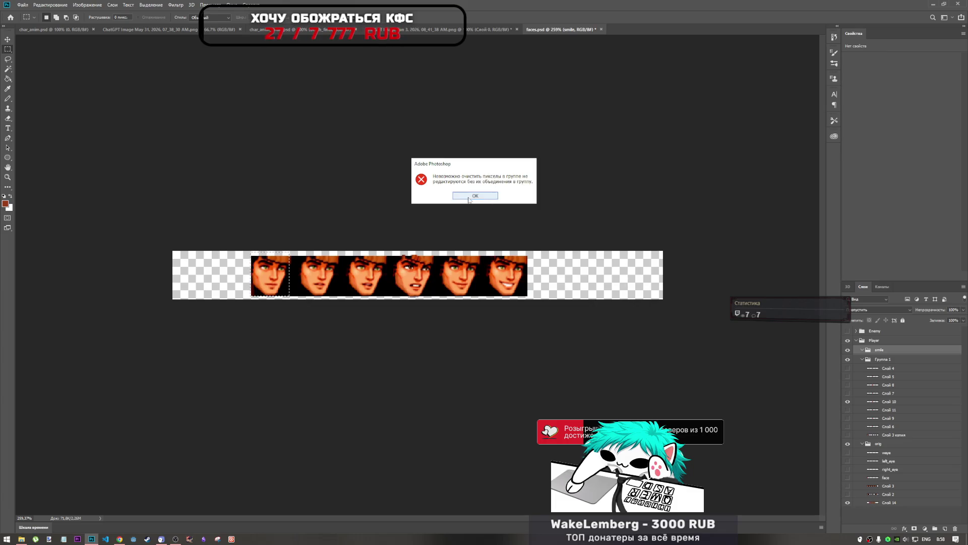
key(Return)
click(917, 503)
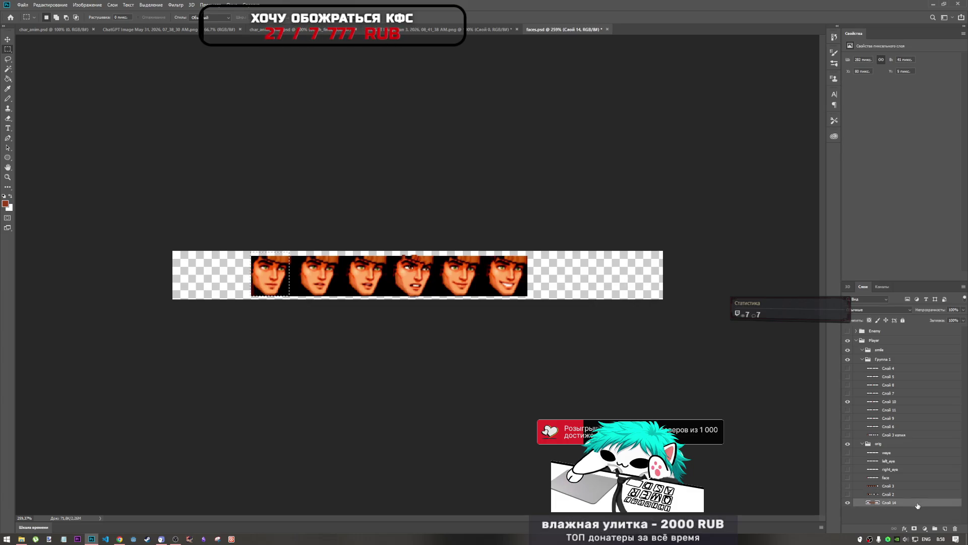
key(ctrl+x)
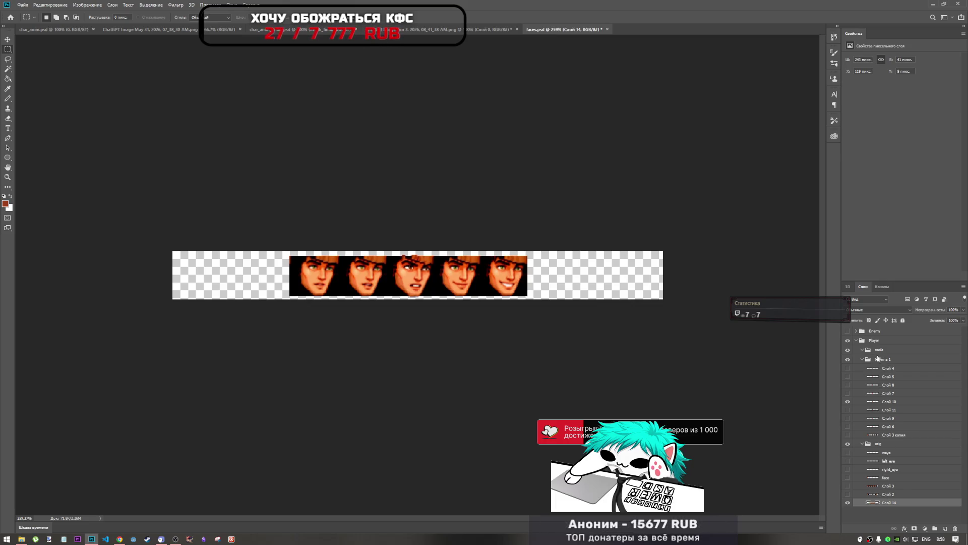
click(863, 352)
key(ctrl+v)
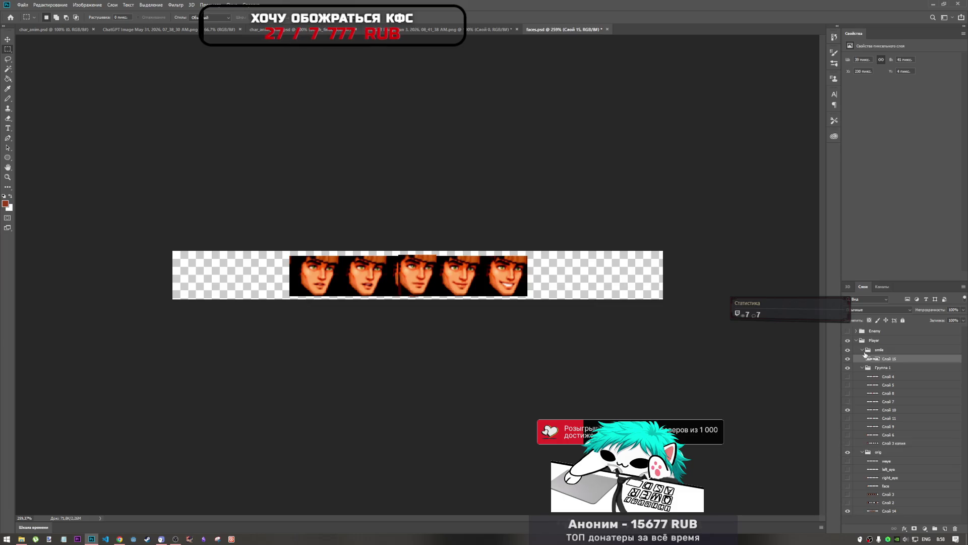
Cut the second face frame from Слой 14 and paste it above Слой 15 in smile
click(887, 511)
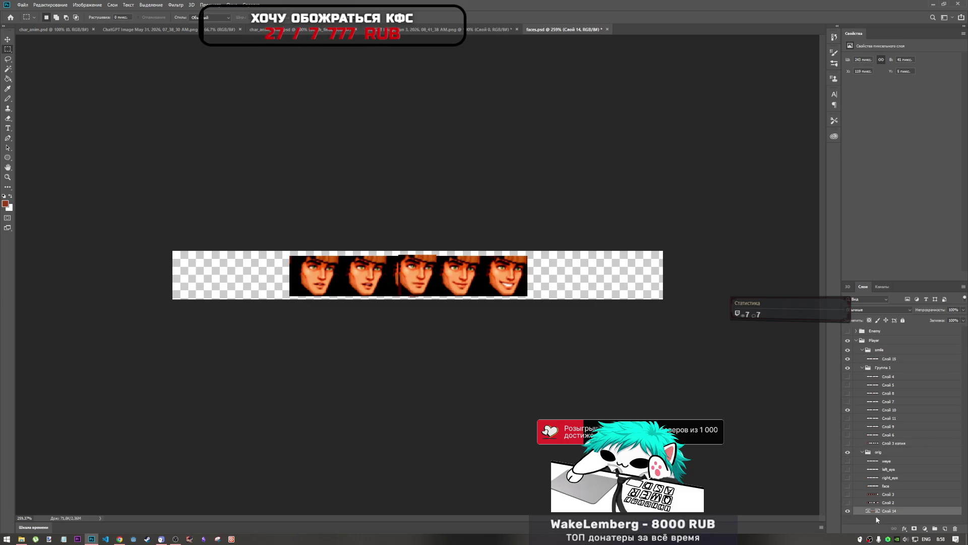
drag(300, 254, 338, 296)
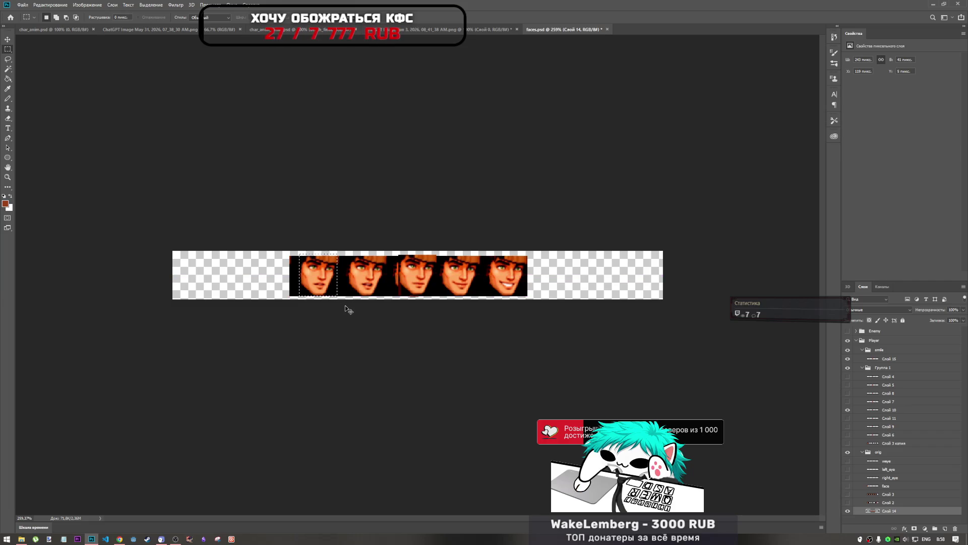
key(ctrl+x)
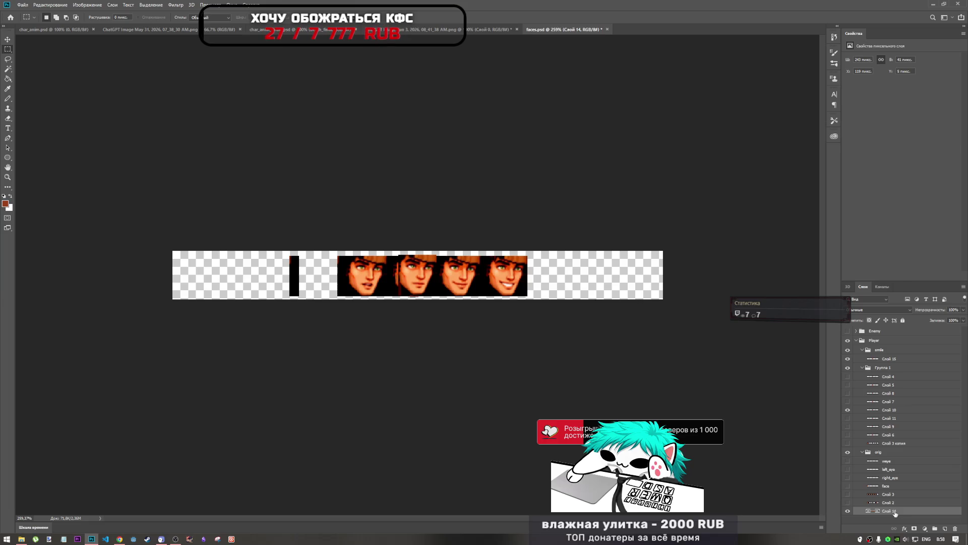
click(890, 358)
key(ctrl+v)
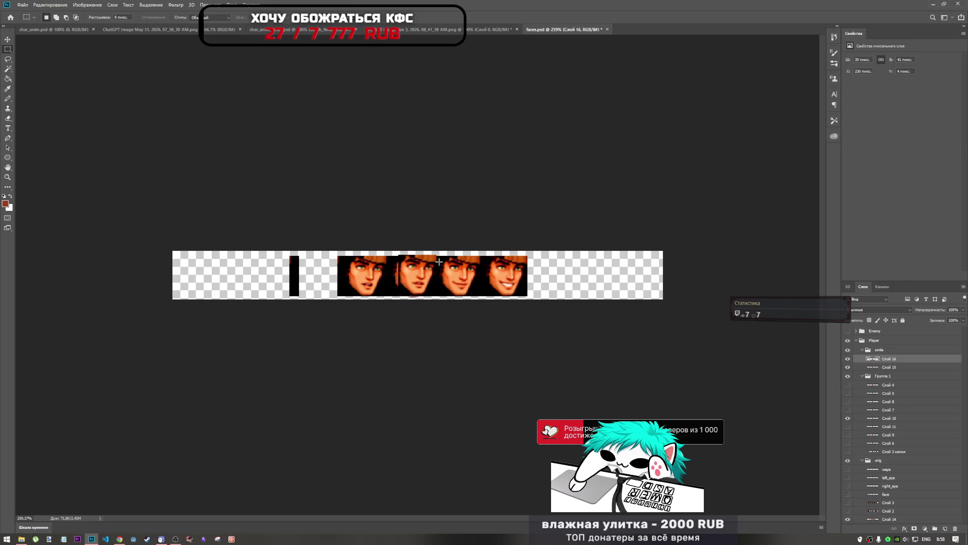
Rename the two pasted face layers to '0' and '1'
double_click(898, 367)
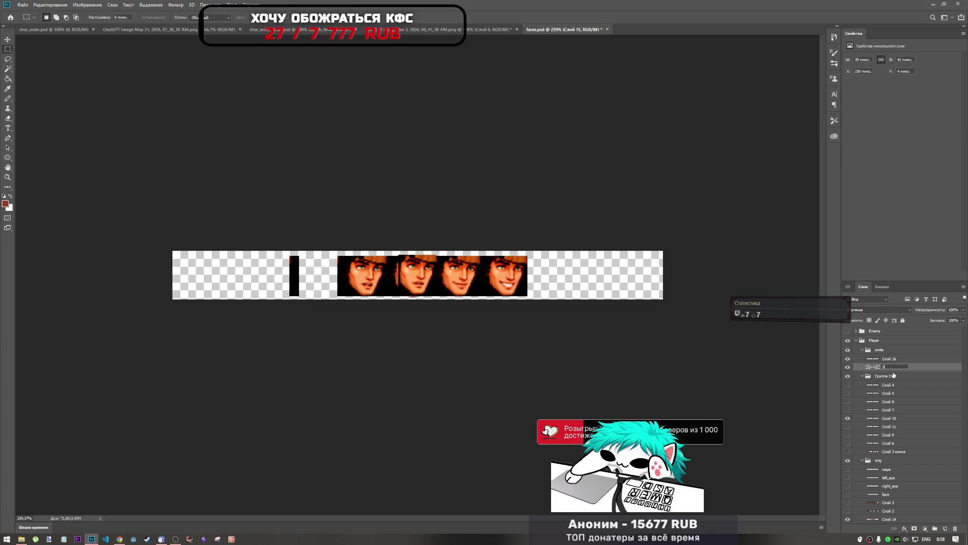
double_click(889, 358)
text(1)
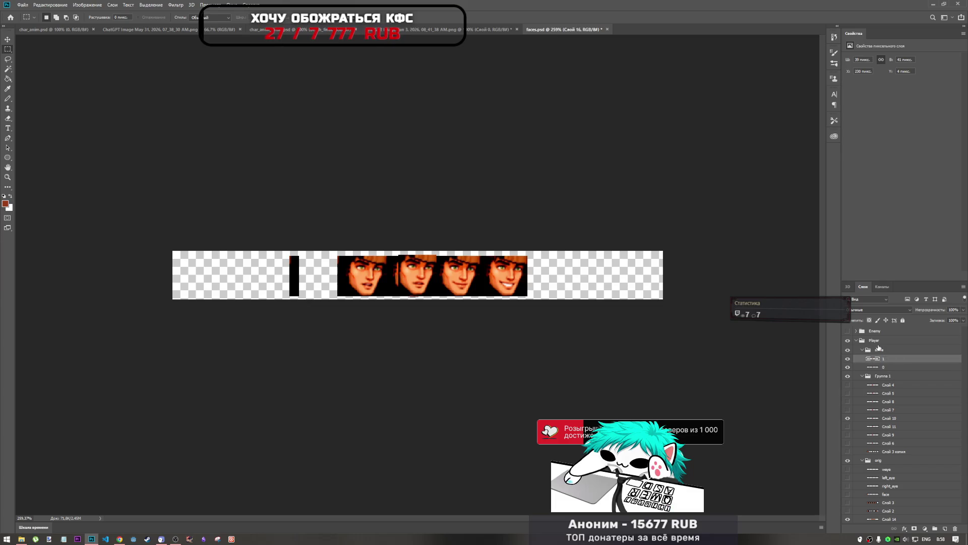
click(874, 340)
mouse_move(345, 252)
mouse_down()
mouse_move(399, 288)
mouse_move(386, 296)
mouse_up()
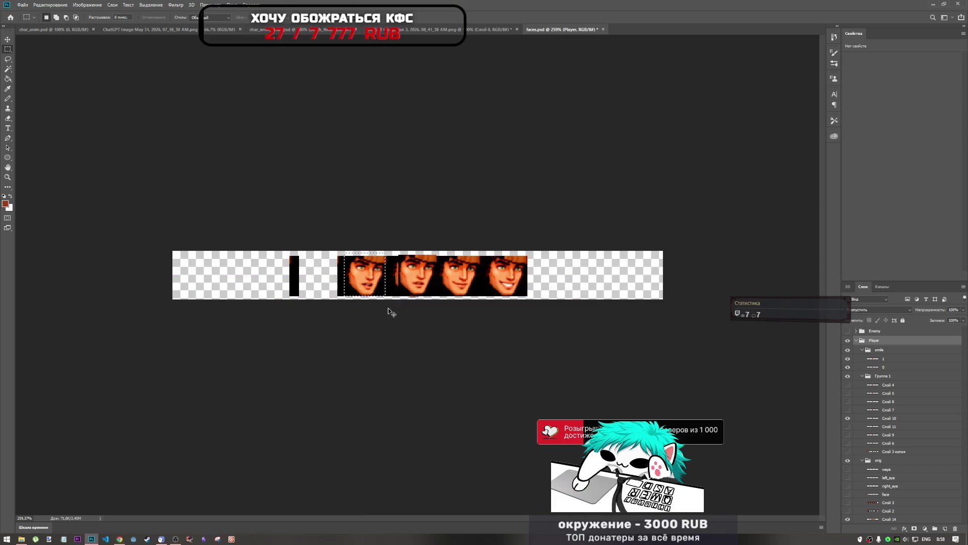
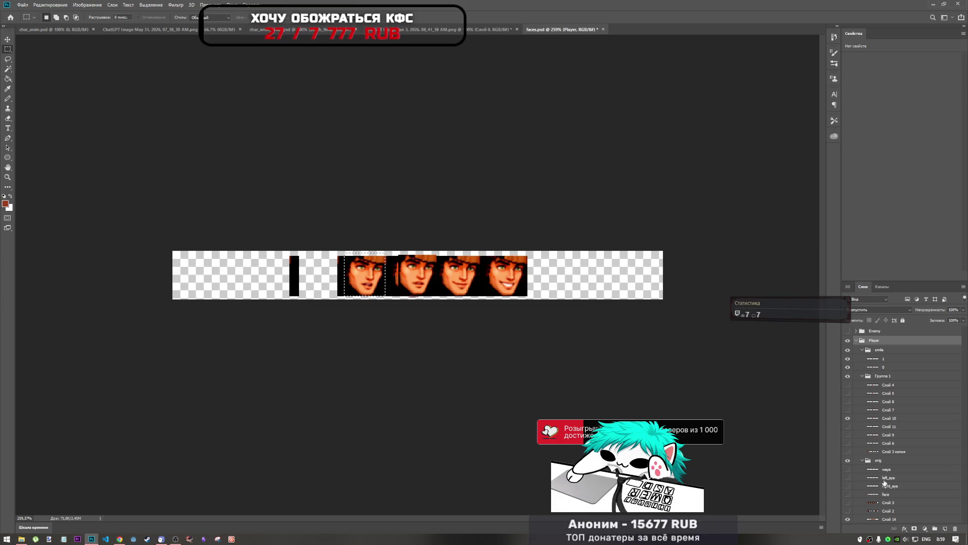
Cut the next face from strip layer Слой 14 and paste it into the smile group as layer '2'
click(878, 359)
click(871, 519)
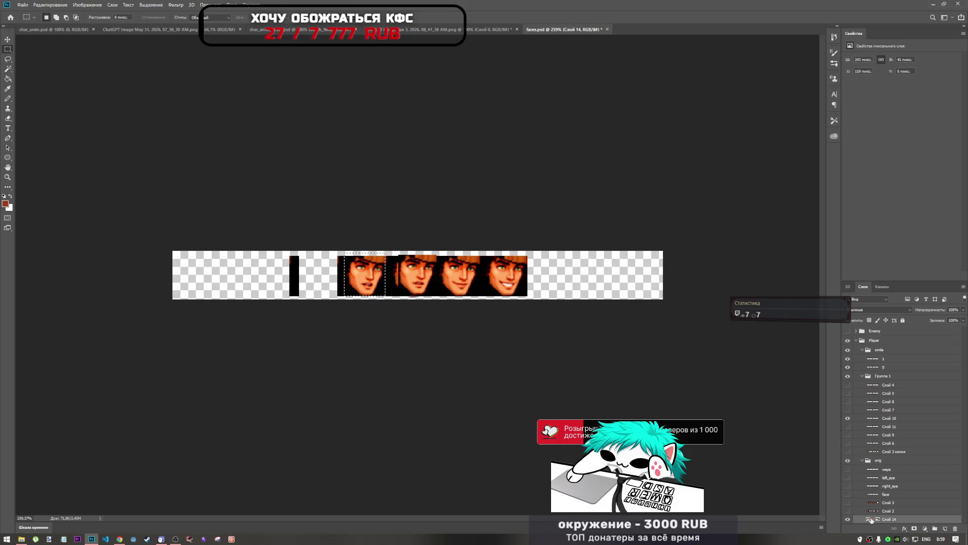
alt+click(849, 520)
alt+click(849, 519)
key(ctrl+x)
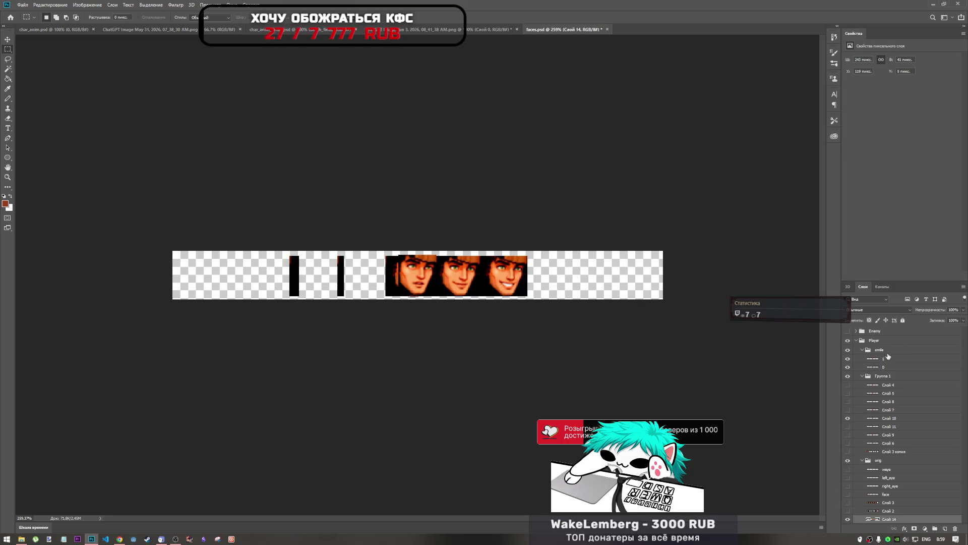
click(889, 352)
key(ctrl+v)
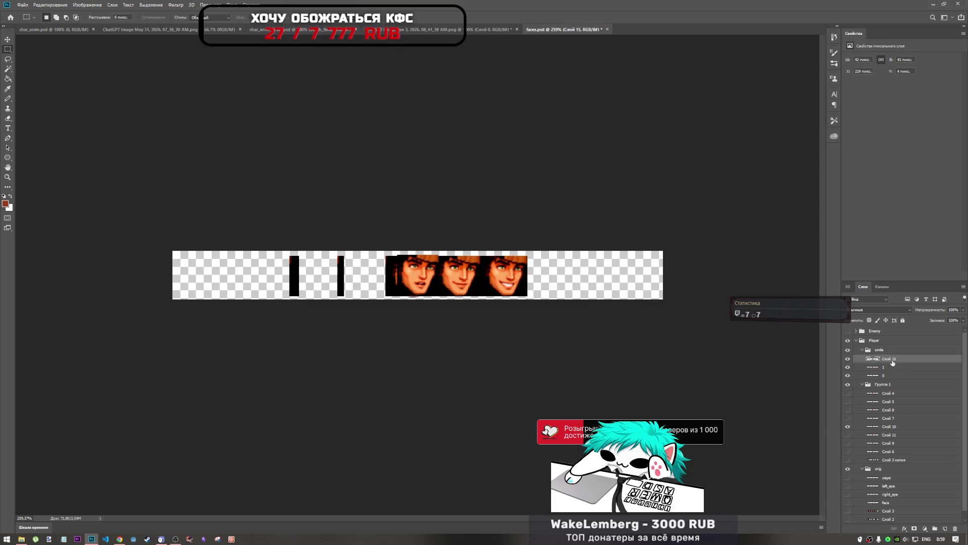
text(2)
key(Return)
Marquee the following face on the strip, remove it, and paste it above layer 2 as layer '3'
click(884, 460)
scroll(884, 461, down, 1)
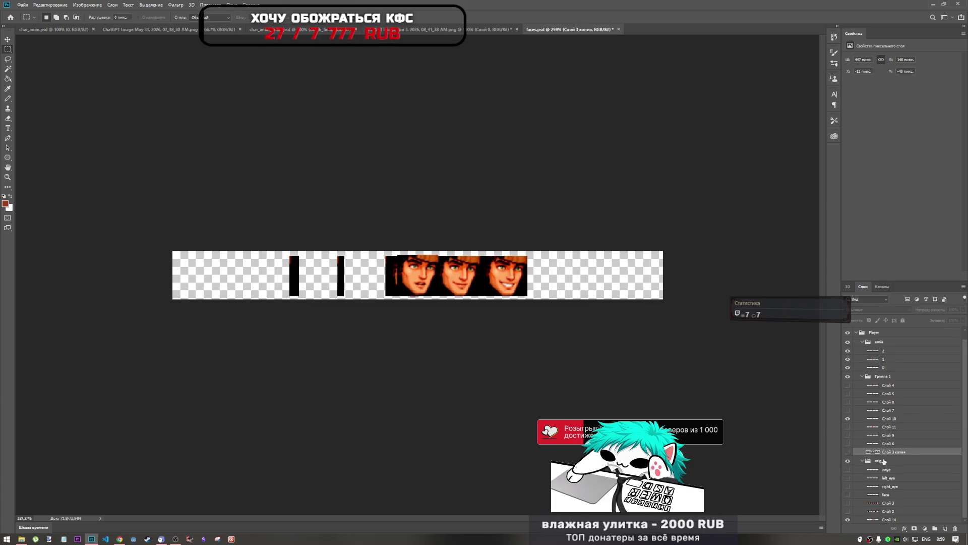
click(894, 512)
click(894, 521)
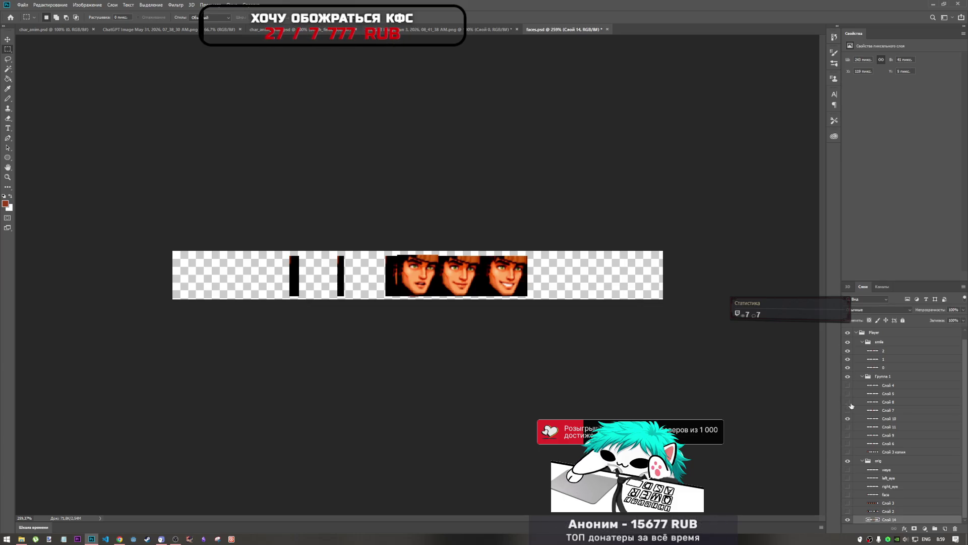
click(848, 349)
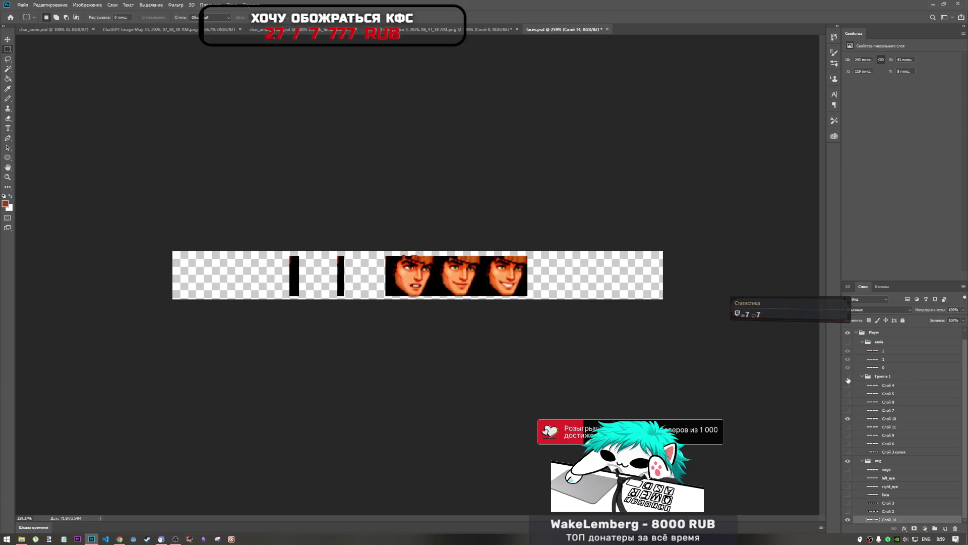
mouse_move(392, 254)
mouse_down()
mouse_move(396, 270)
mouse_move(431, 295)
mouse_up()
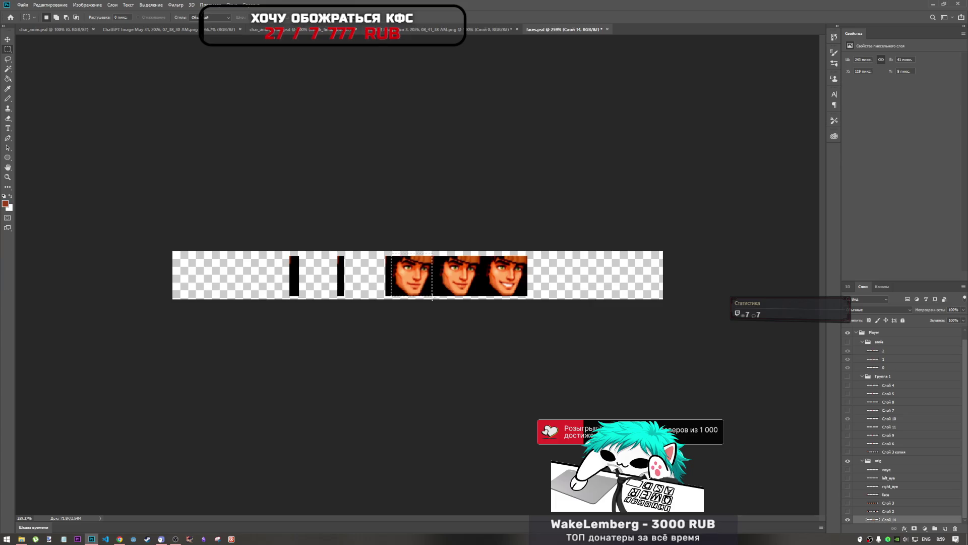
drag(394, 253, 435, 297)
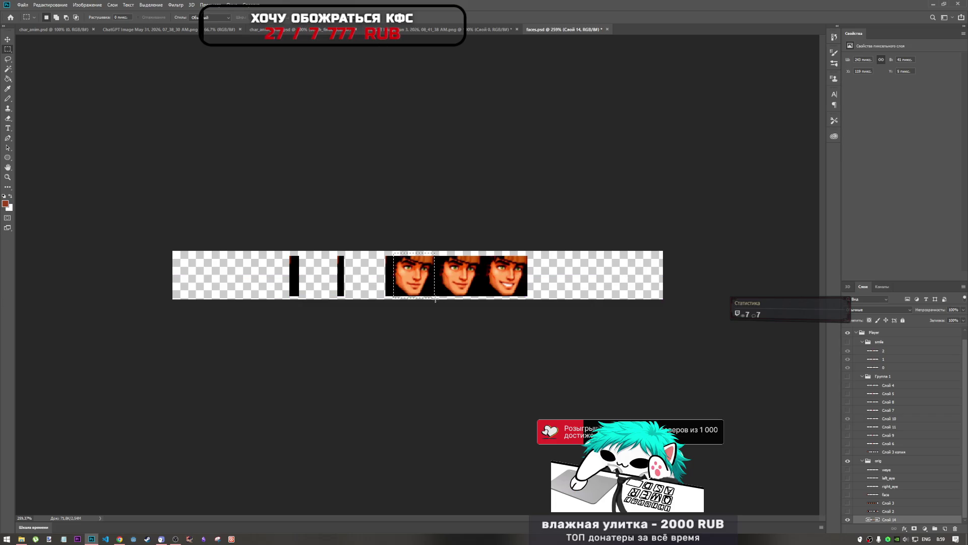
key(Delete)
key(ctrl+d)
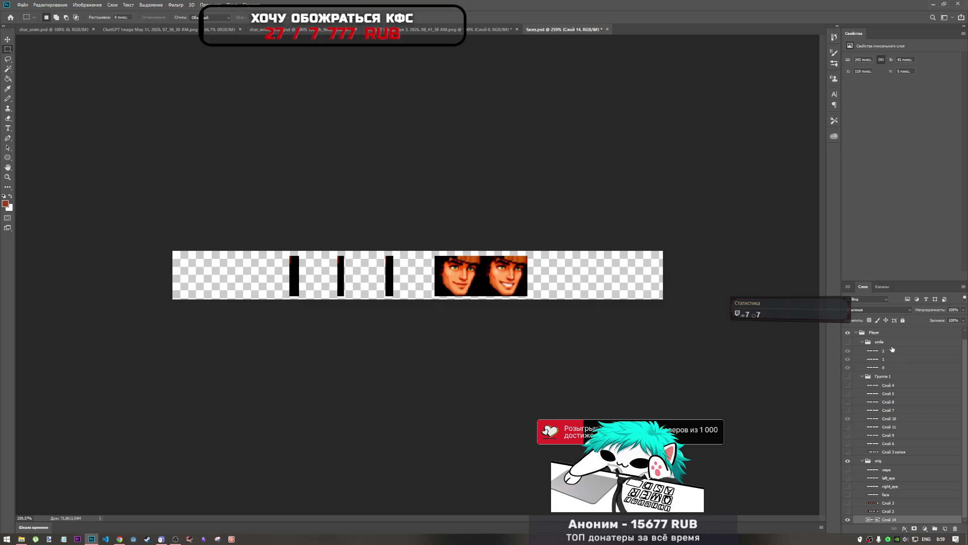
click(892, 349)
key(ctrl+v)
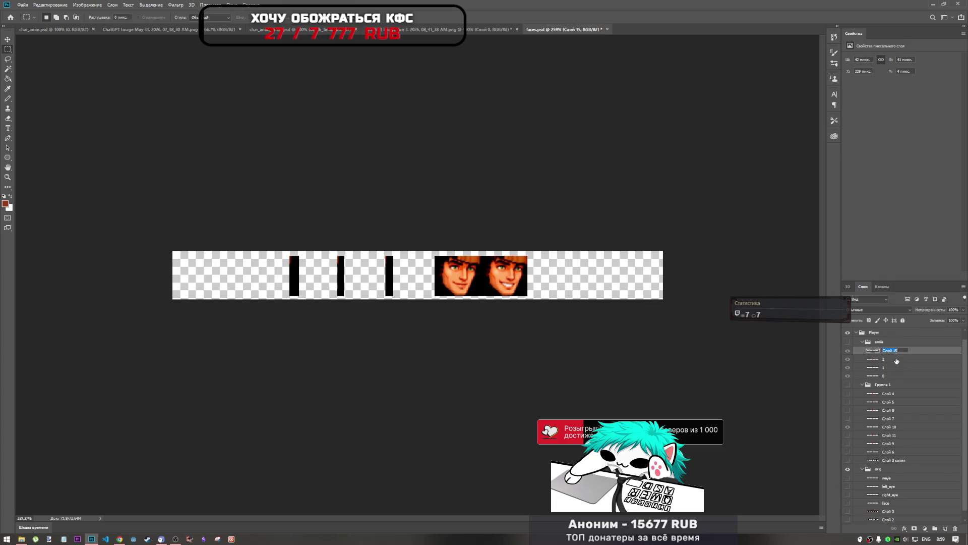
text(3)
key(Return)
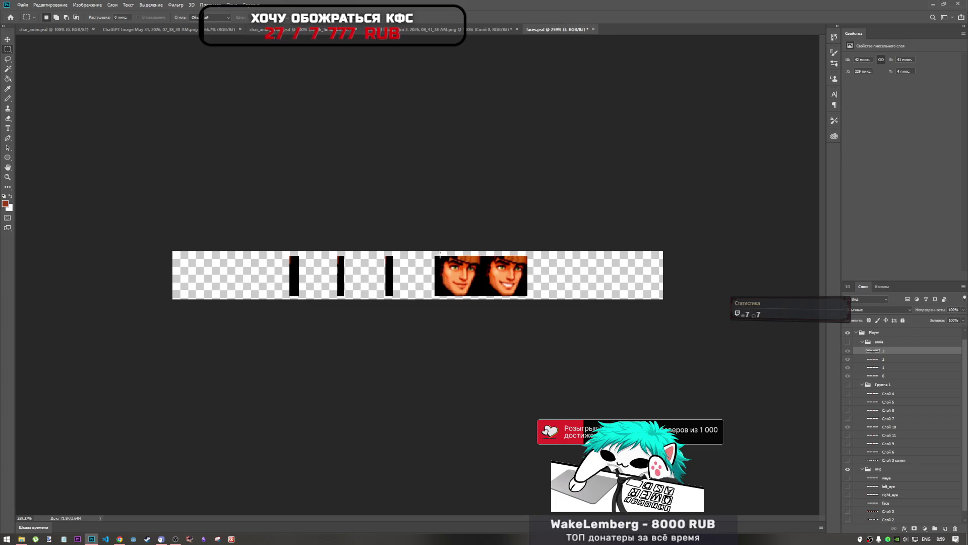
Cut the next face from Слой 14 and paste it into the smile group as layer '4'
drag(438, 254, 478, 297)
key(ctrl+x)
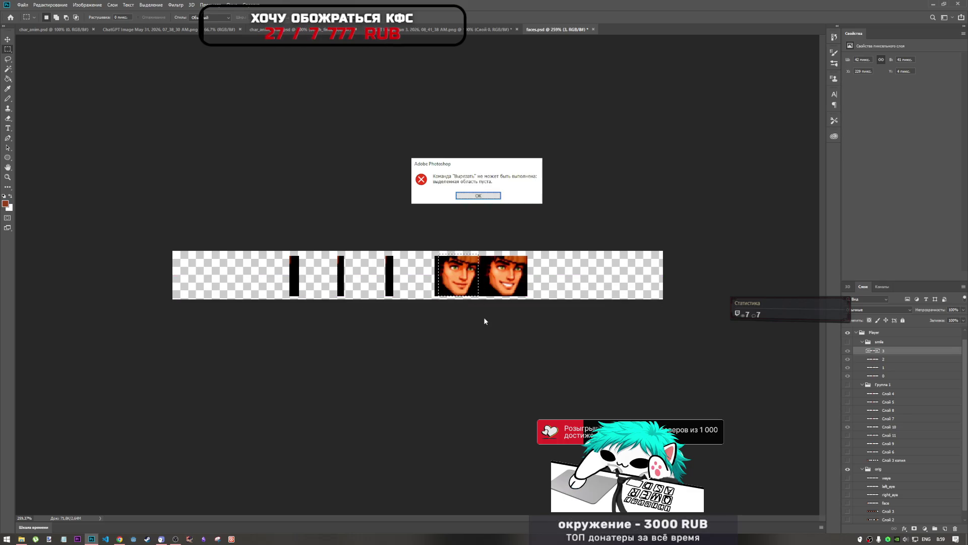
click(487, 196)
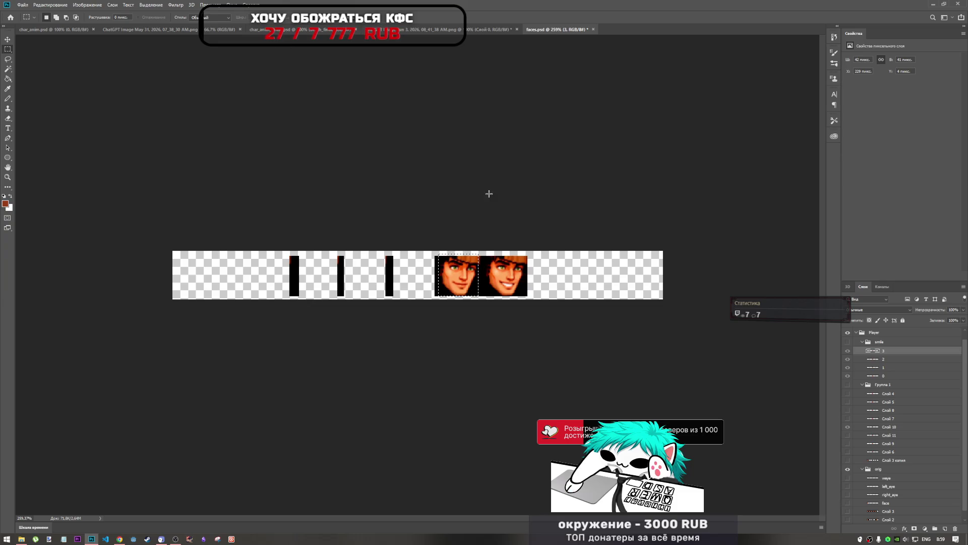
click(890, 520)
click(890, 520)
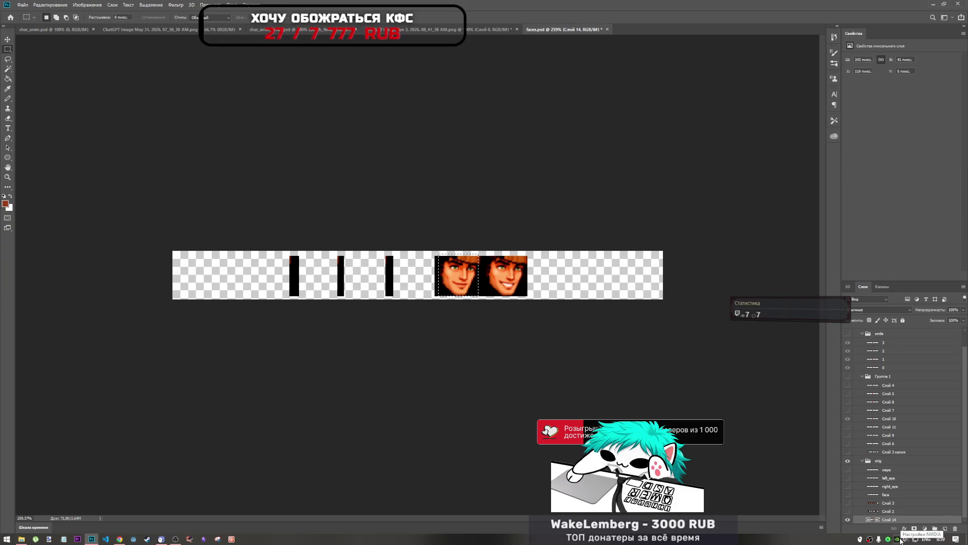
key(ctrl+x)
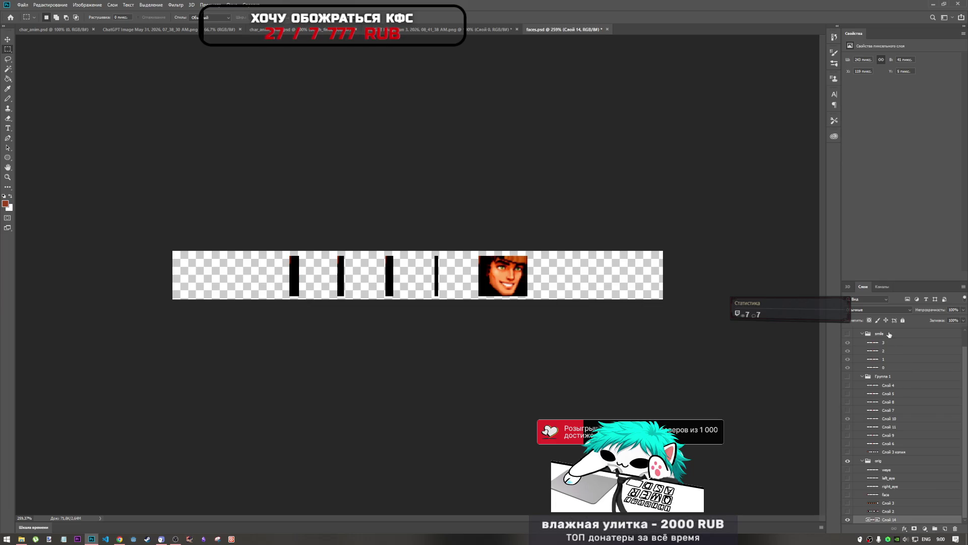
click(890, 336)
key(ctrl+v)
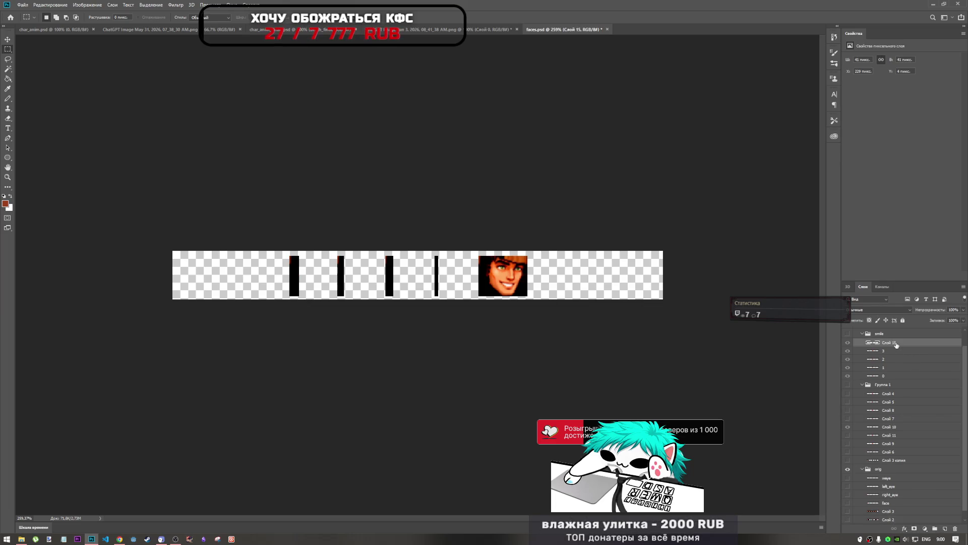
text(4)
key(Return)
Marquee the last face on the strip and cut it from Слой 14
drag(488, 253, 526, 297)
key(ctrl+x)
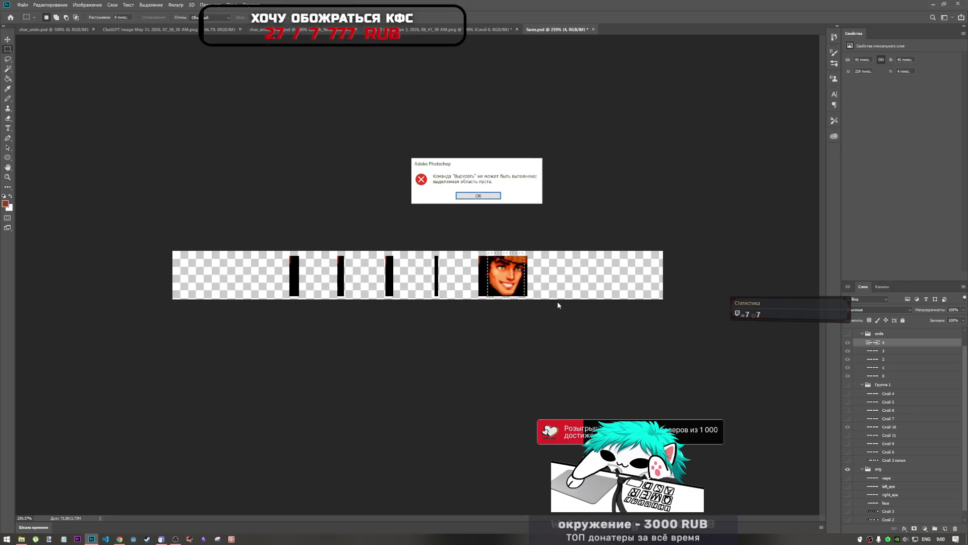
key(Return)
scroll(899, 504, down, 1)
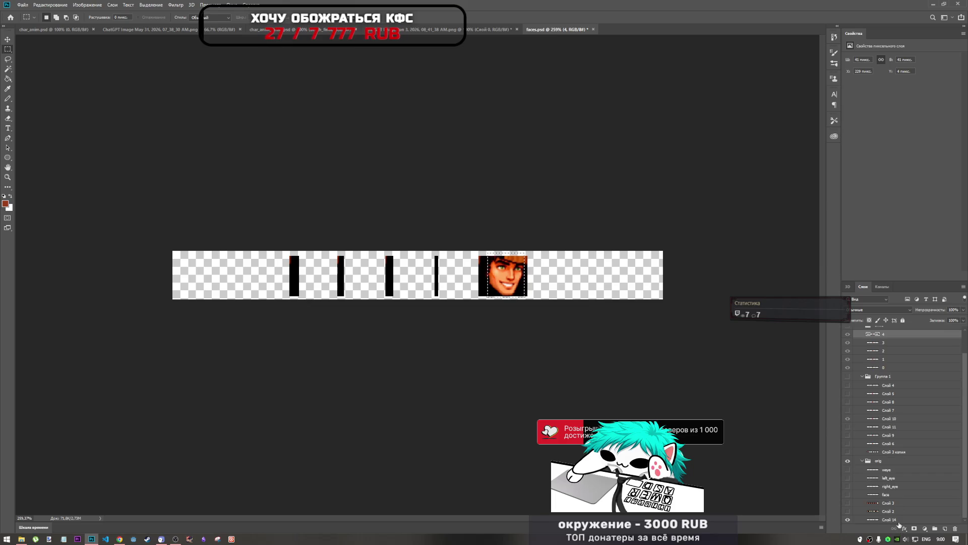
click(898, 522)
key(ctrl+x)
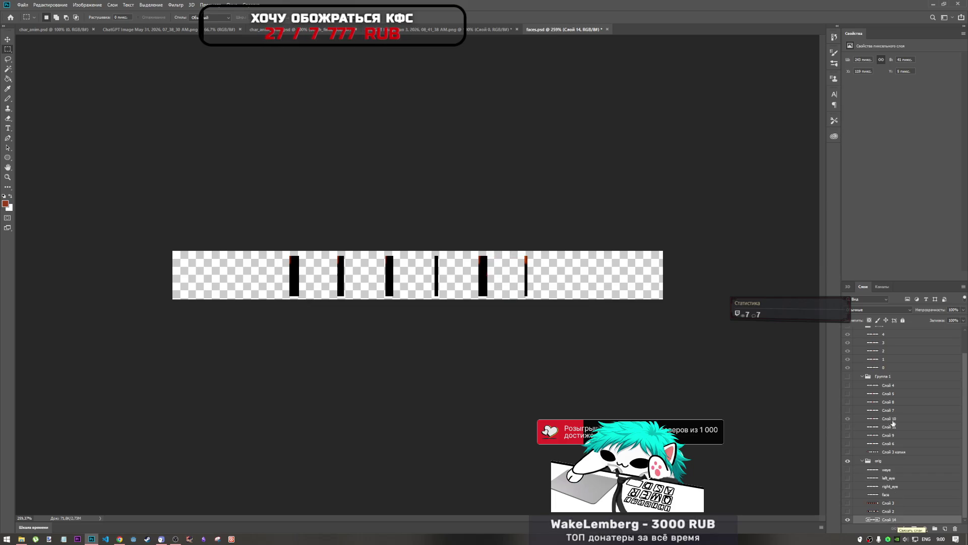
scroll(900, 418, up, 3)
click(893, 351)
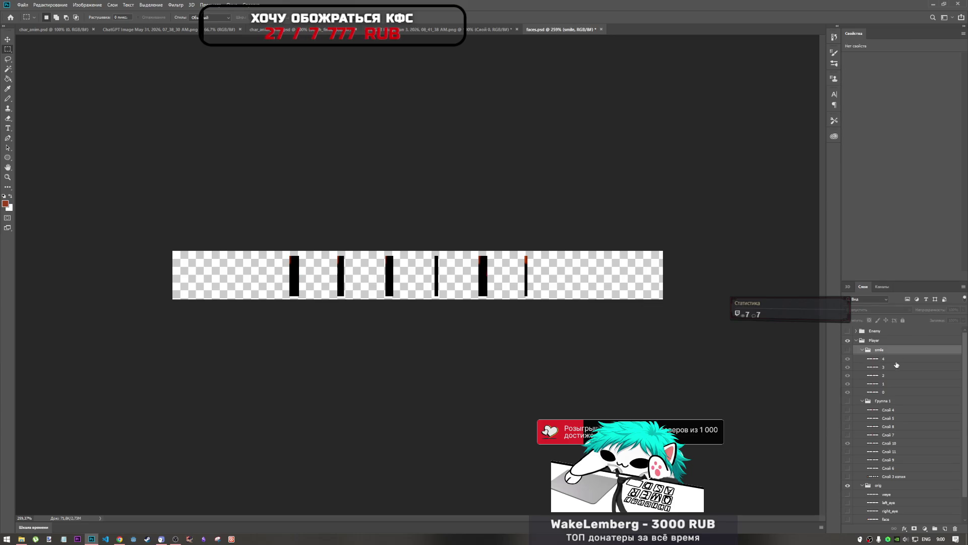
Paste the last face as a new named frame layer in smile and delete leftover layer Слой 14
key(ctrl+v)
text(4)
key(Return)
scroll(876, 498, down, 2)
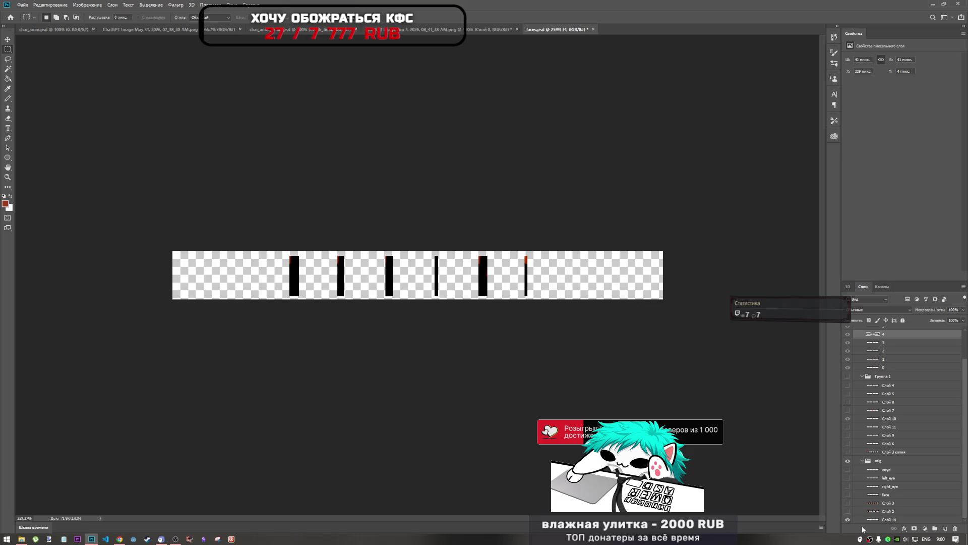
click(883, 520)
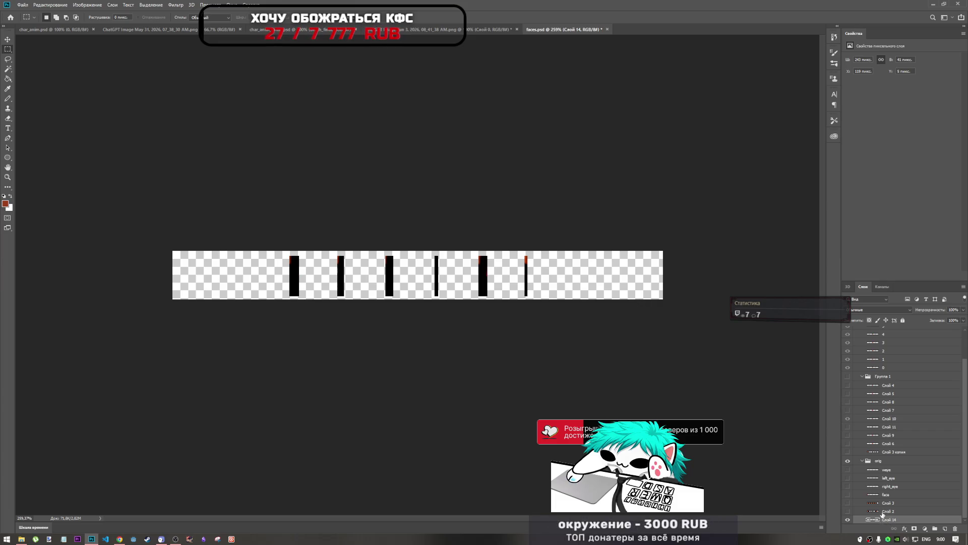
key(Delete)
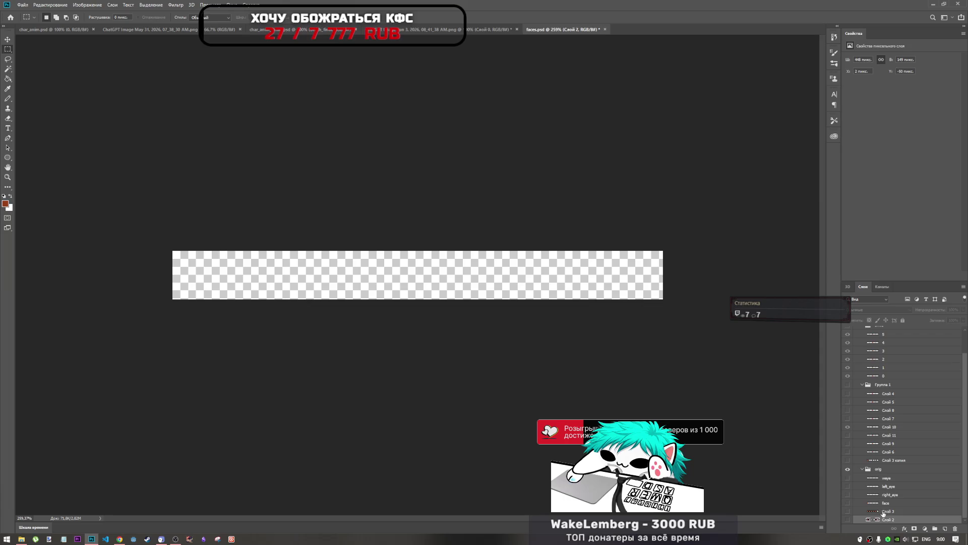
Toggle the visibility of Слой 3 and Слой 2 to check their contents
click(885, 512)
click(848, 511)
click(849, 512)
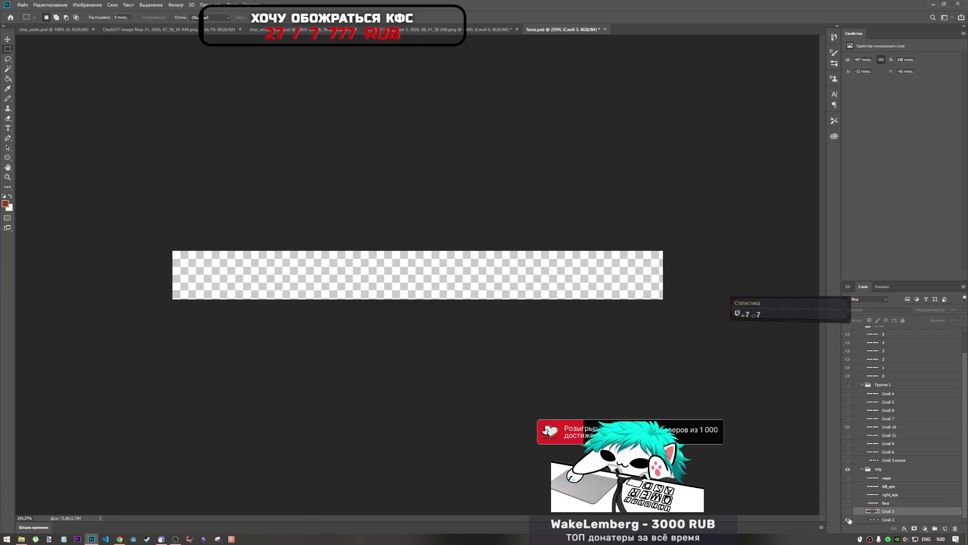
click(848, 520)
click(848, 520)
click(848, 512)
click(849, 511)
scroll(891, 474, up, 1)
scroll(876, 409, down, 1)
Hide the brown mark in orig and toggle the weye, right_eye and face layers to inspect the canvas
click(847, 487)
click(882, 478)
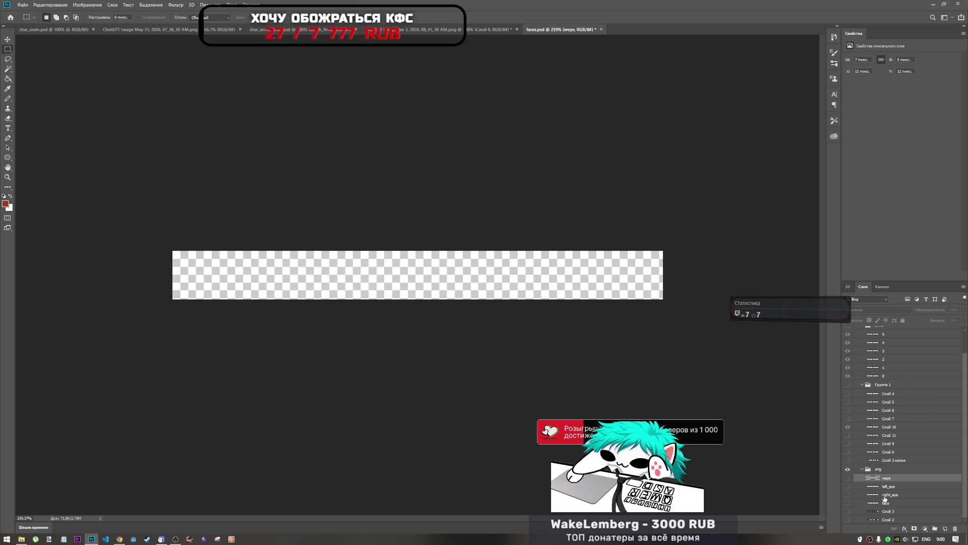
click(849, 494)
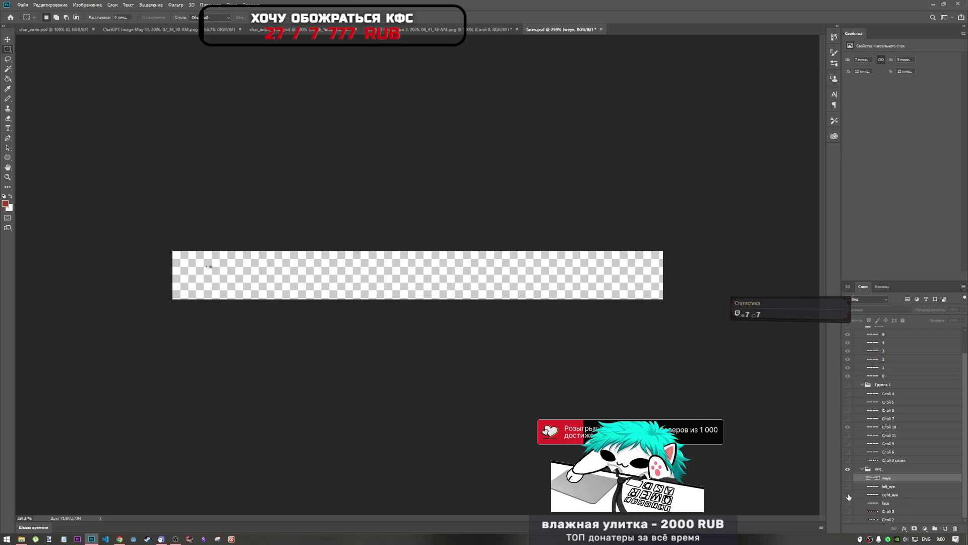
click(848, 503)
click(847, 504)
click(847, 478)
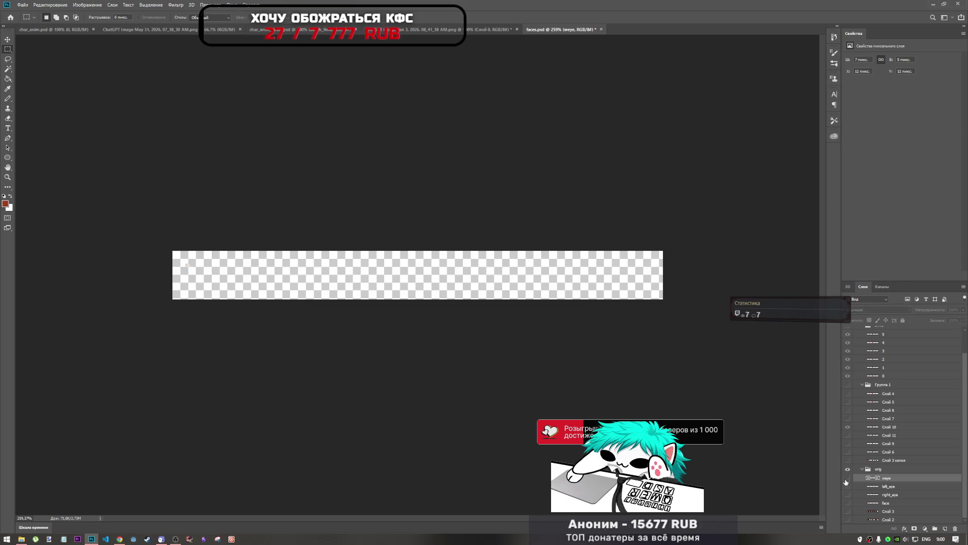
scroll(870, 420, up, 1)
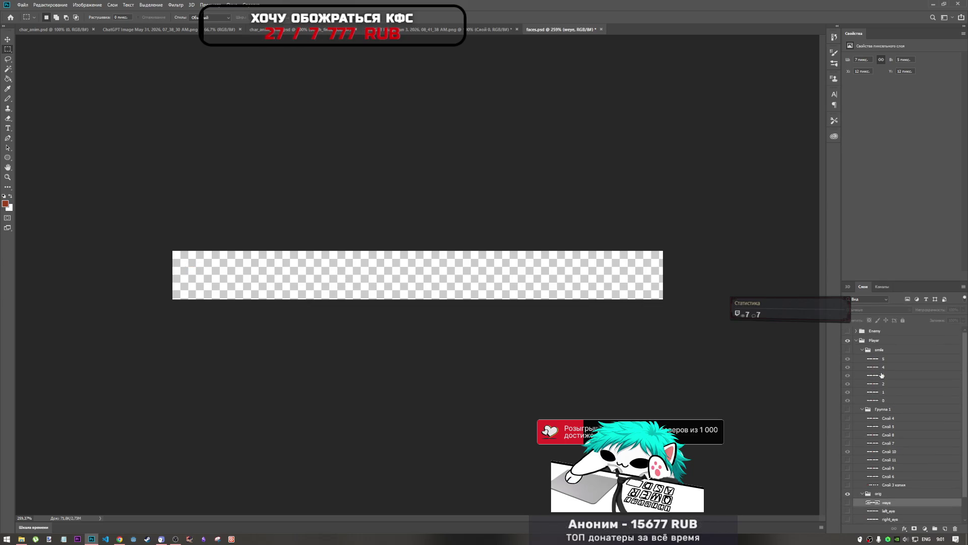
Show the Группа 1 reference faces, hide frames 1, 2, 4, 5, and nudge frame 0 onto the reference
click(849, 351)
click(848, 350)
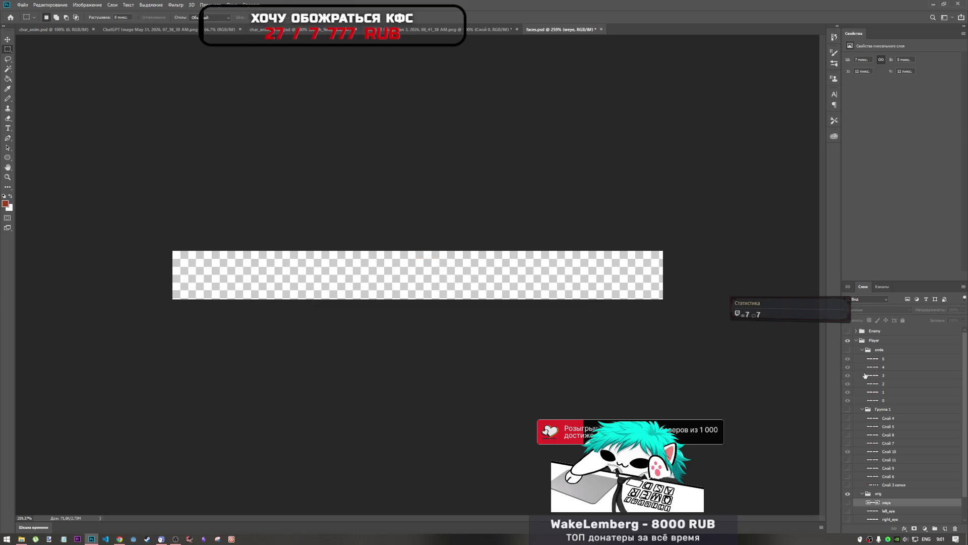
click(849, 350)
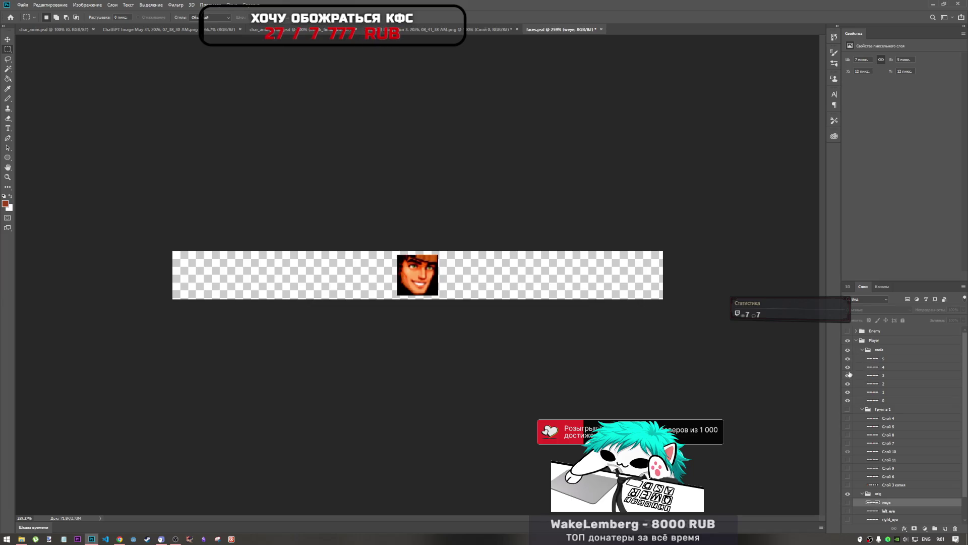
click(848, 409)
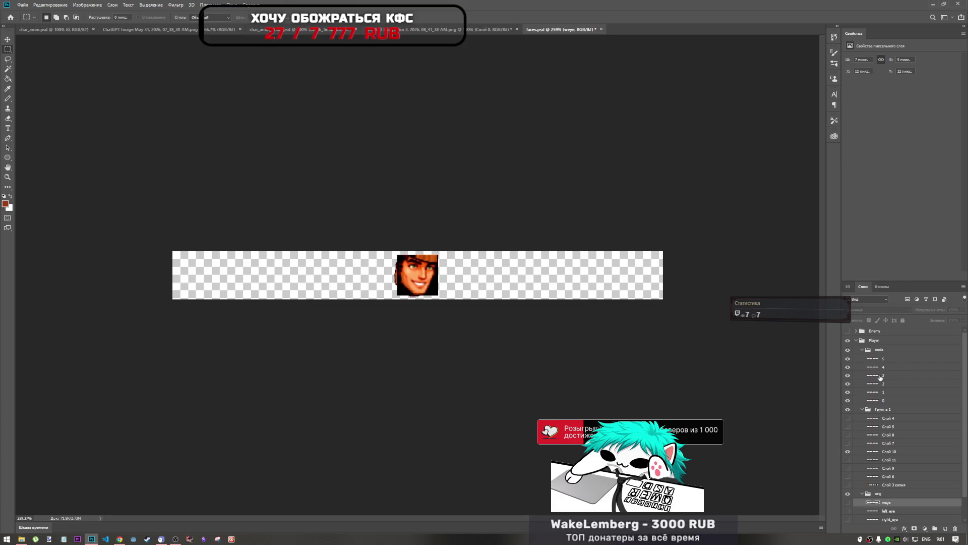
click(878, 352)
click(875, 360)
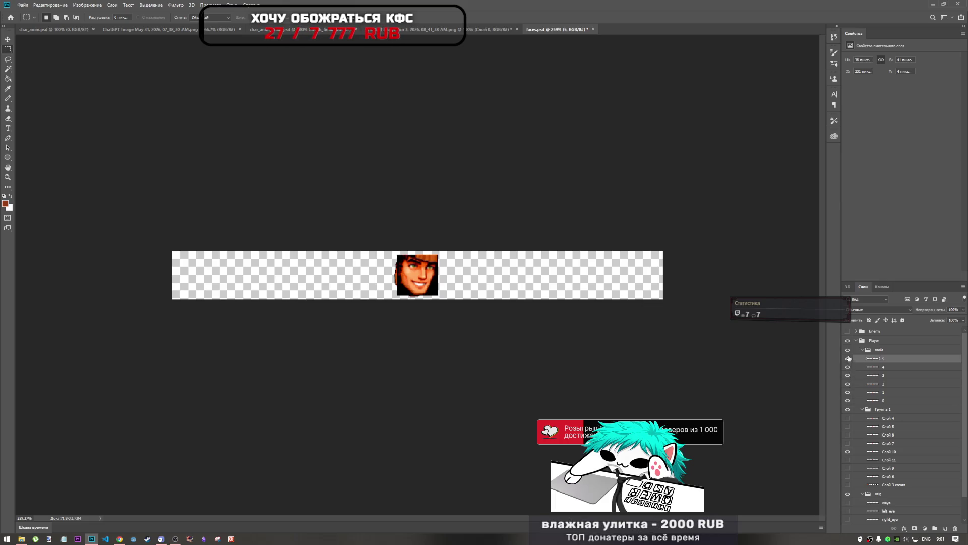
click(848, 358)
drag(851, 370, 848, 394)
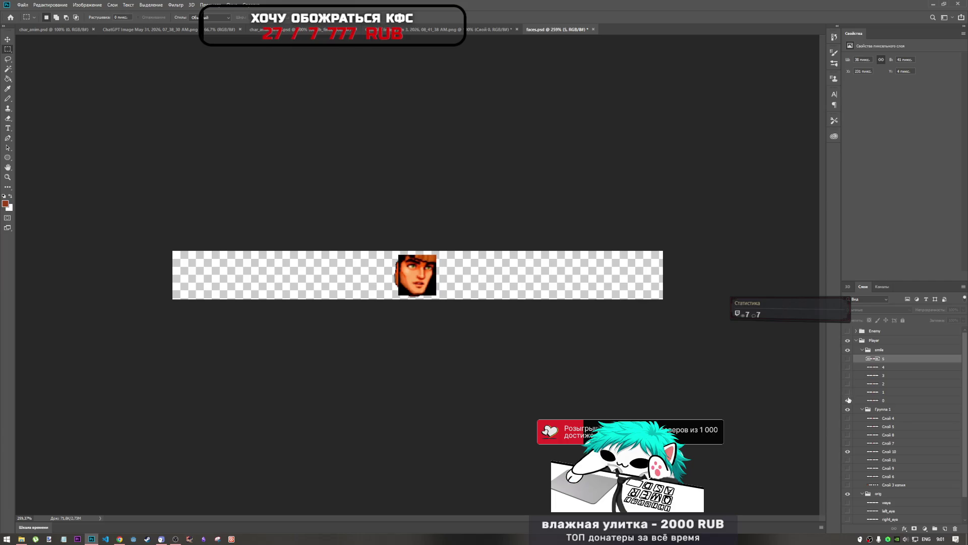
click(873, 453)
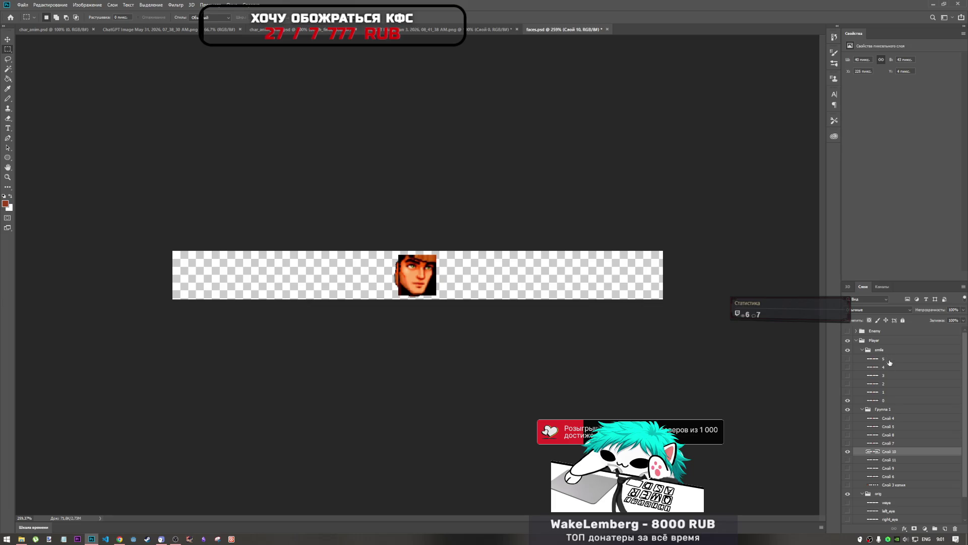
click(891, 401)
key(ctrl+t)
mouse_move(422, 278)
mouse_down()
mouse_move(404, 281)
mouse_move(422, 276)
mouse_up()
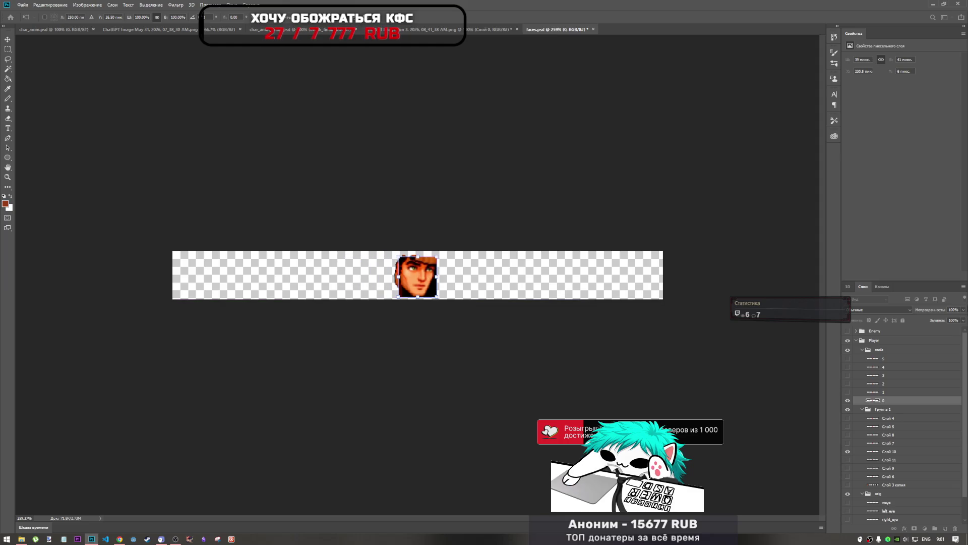
key(Return)
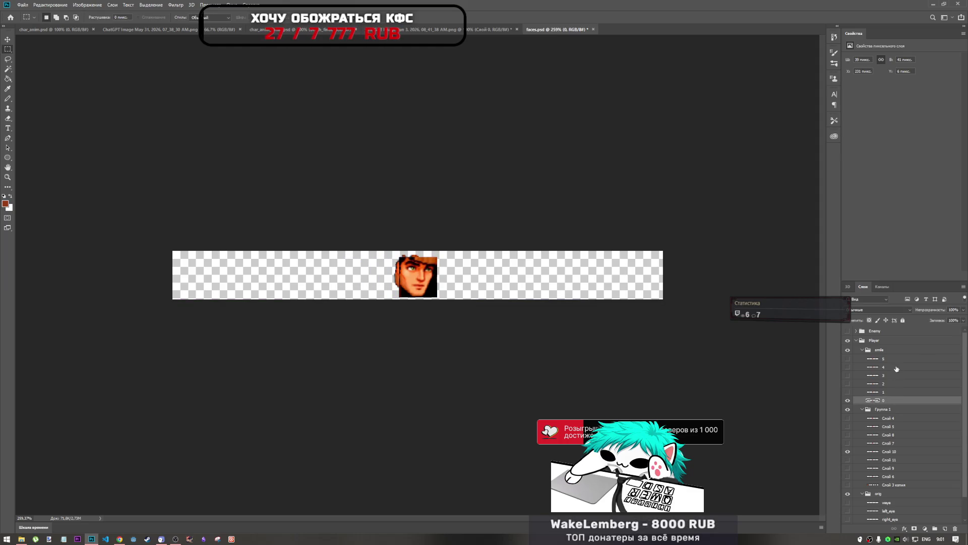
Show all smile frames 0–5 again and lower their opacity to 52%
shift+click(908, 359)
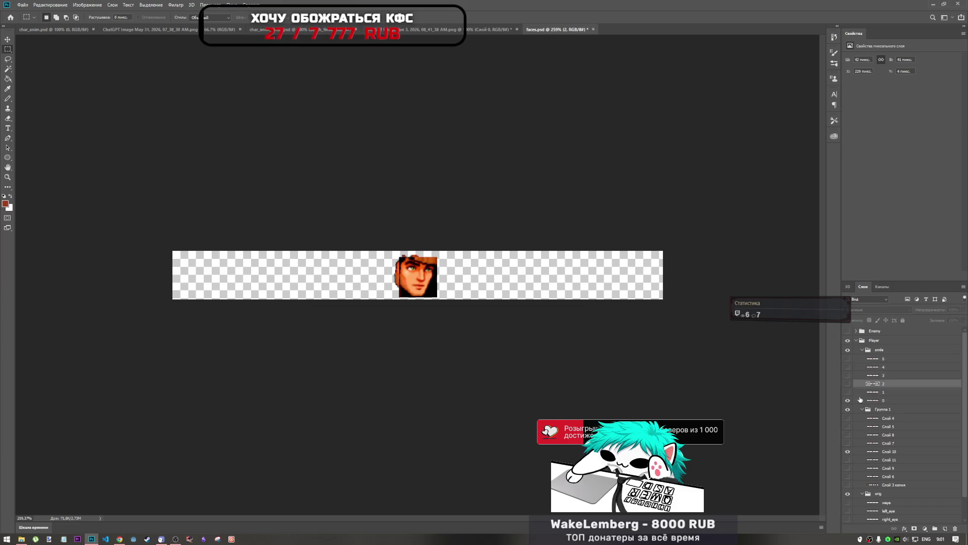
click(903, 384)
click(848, 392)
drag(848, 384, 848, 375)
click(848, 358)
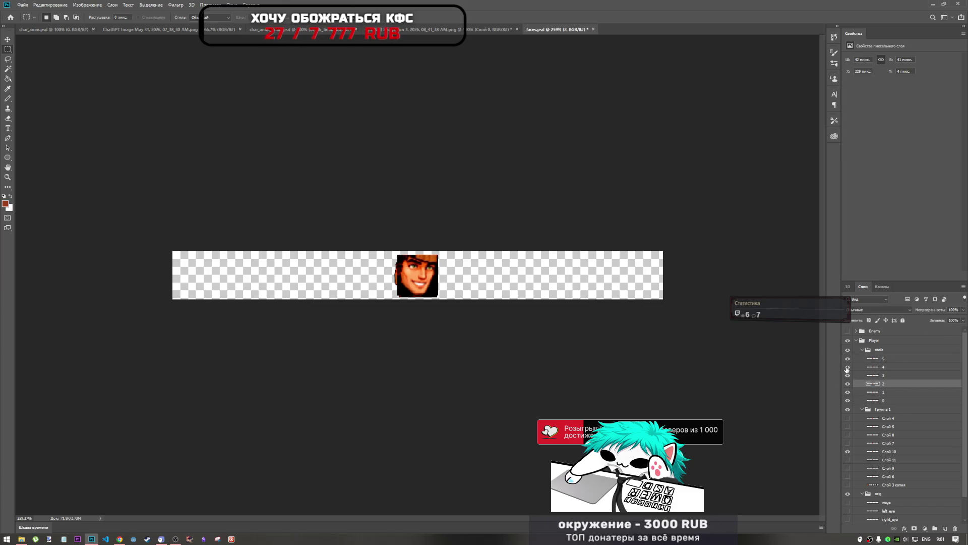
click(884, 360)
shift+click(887, 400)
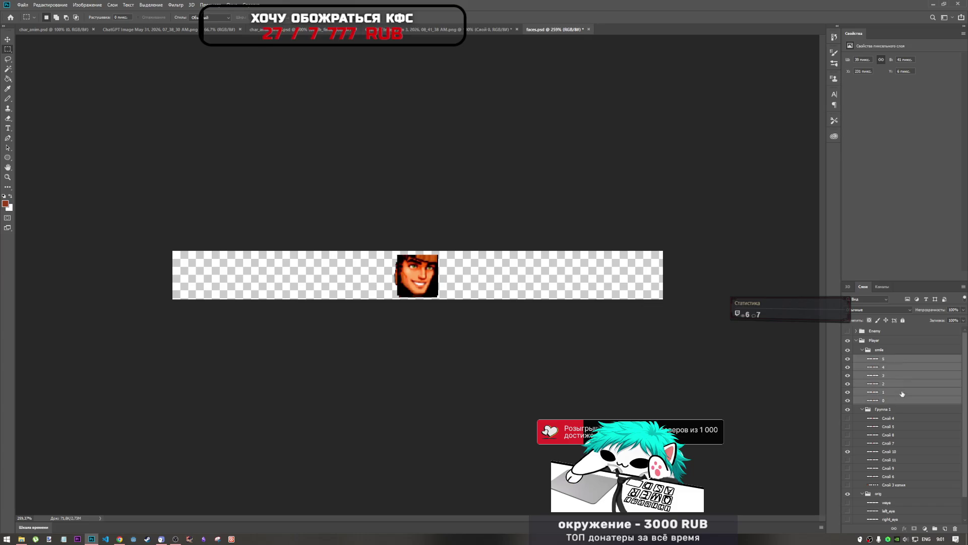
click(964, 311)
mouse_move(944, 318)
mouse_down()
mouse_move(957, 322)
mouse_move(947, 322)
mouse_up()
Isolate frame 0 and shift it 5 px left plus arrow-key nudges to match Слой 10
drag(847, 359, 849, 393)
click(879, 404)
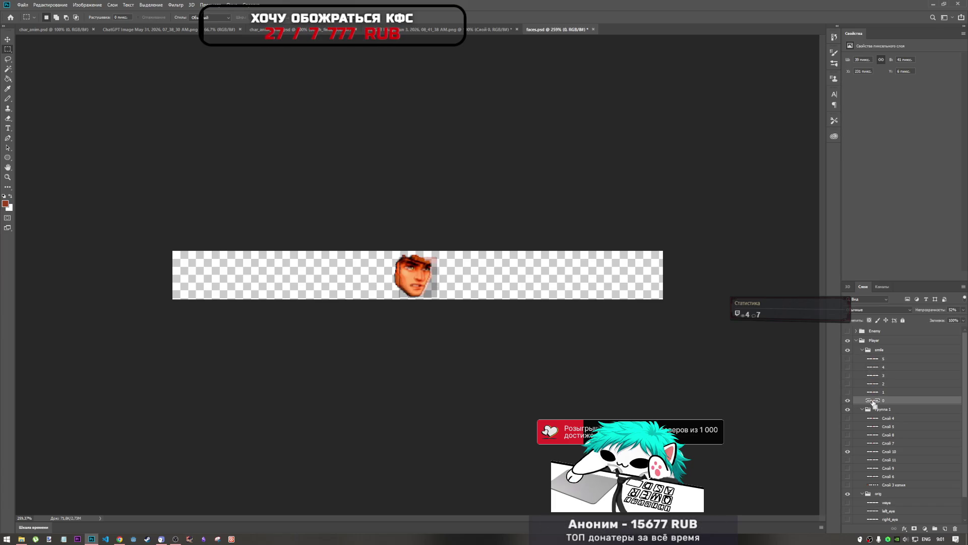
key(ctrl+t)
drag(425, 284, 422, 284)
key(Right)
key(Right)
key(Down)
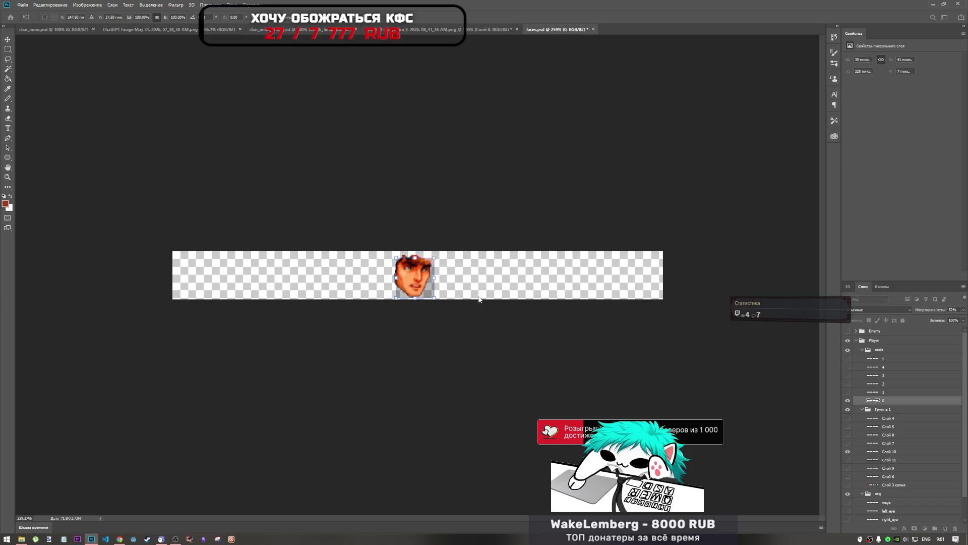
key(Up)
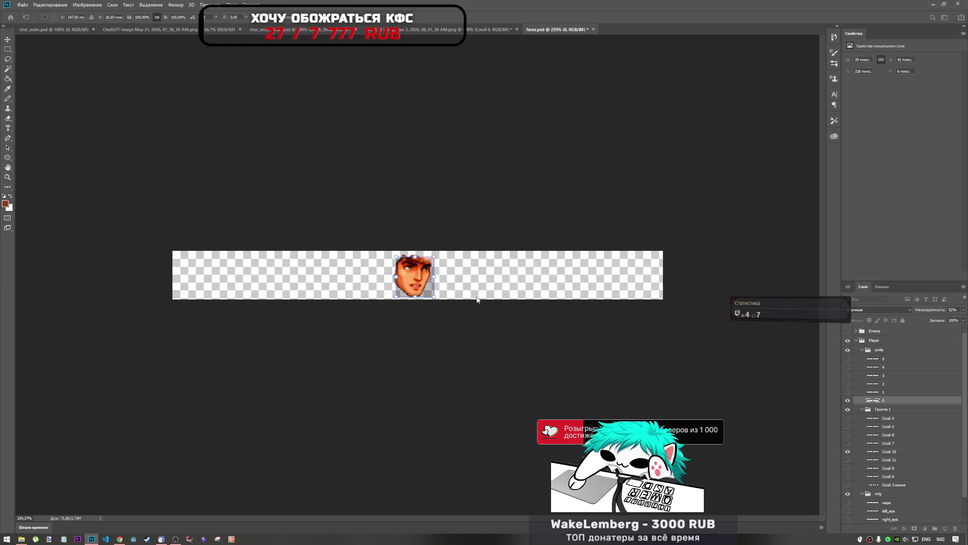
key(Return)
Show only frame 1 and nudge it with arrow keys into alignment with the reference face
click(883, 392)
click(848, 392)
click(848, 400)
key(ctrl+t)
key(Left)
key(Left)
key(Left)
key(Left)
key(Down)
key(Down)
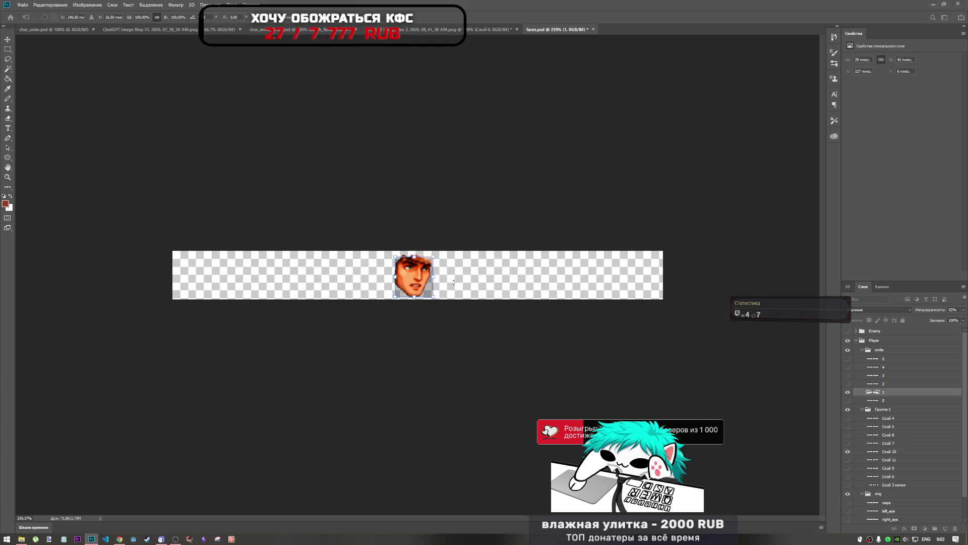
key(Right)
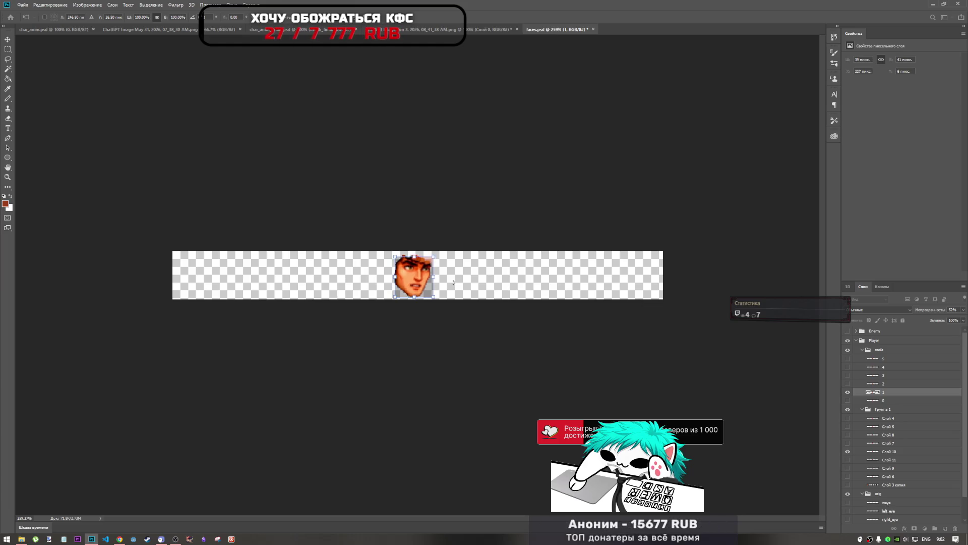
key(Return)
Show only frame 2 and nudge it left, down twice, then right to align it
click(848, 393)
key(alt+bracketright)
key(alt+bracketright)
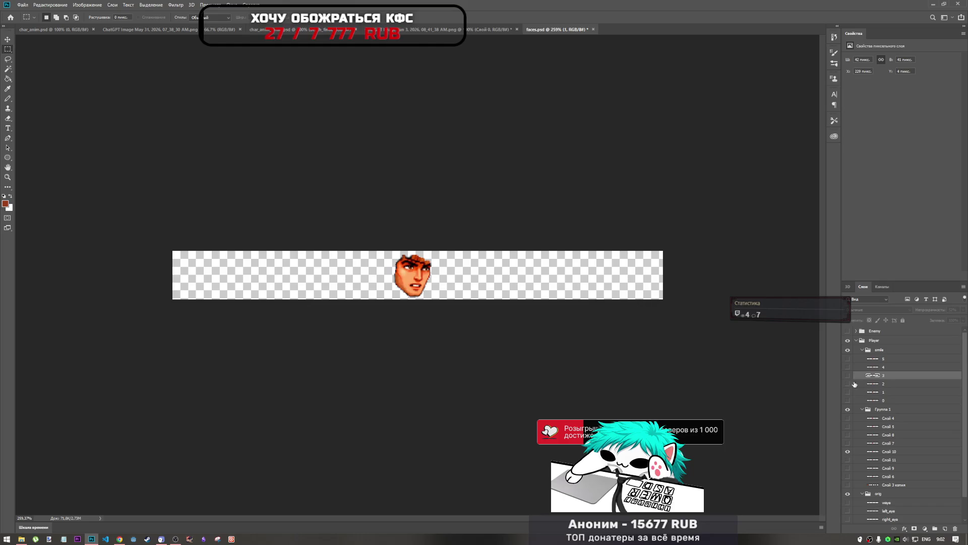
click(848, 384)
click(880, 385)
key(ctrl+t)
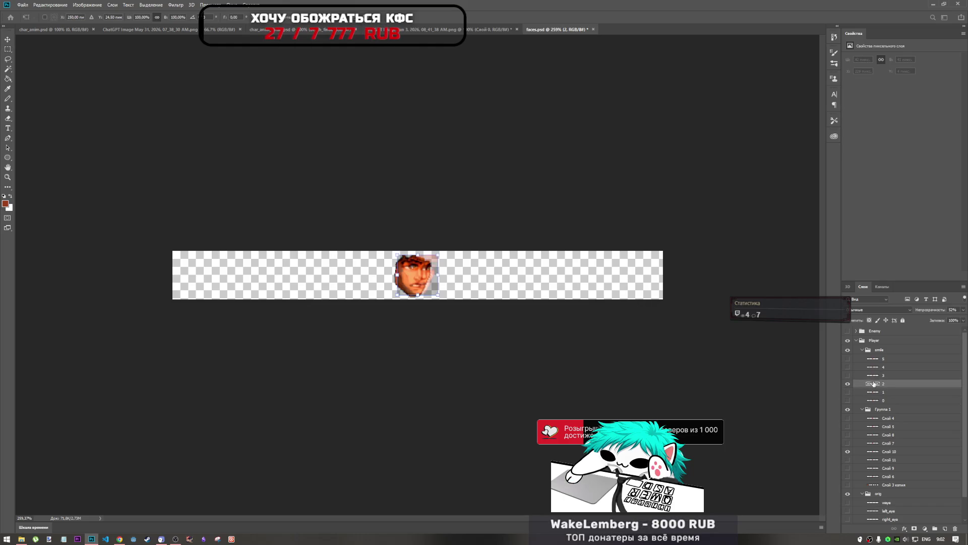
key(Left)
key(Left)
key(Left)
key(Down)
key(Down)
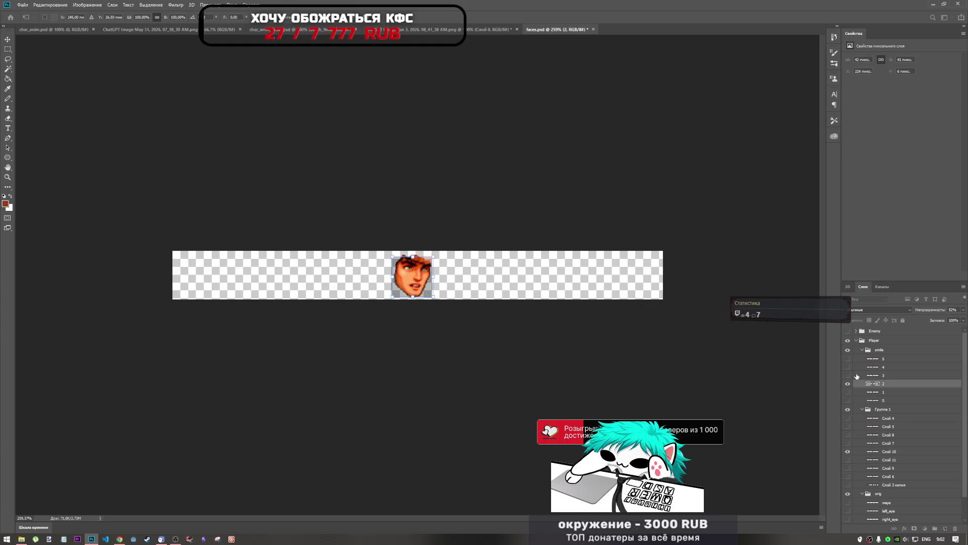
key(Down)
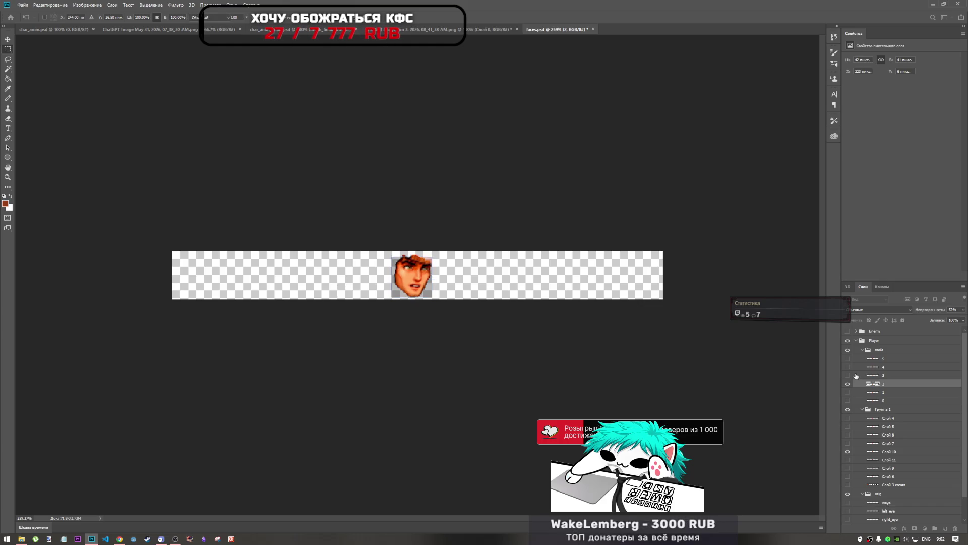
key(Return)
right_click(856, 376)
click(860, 384)
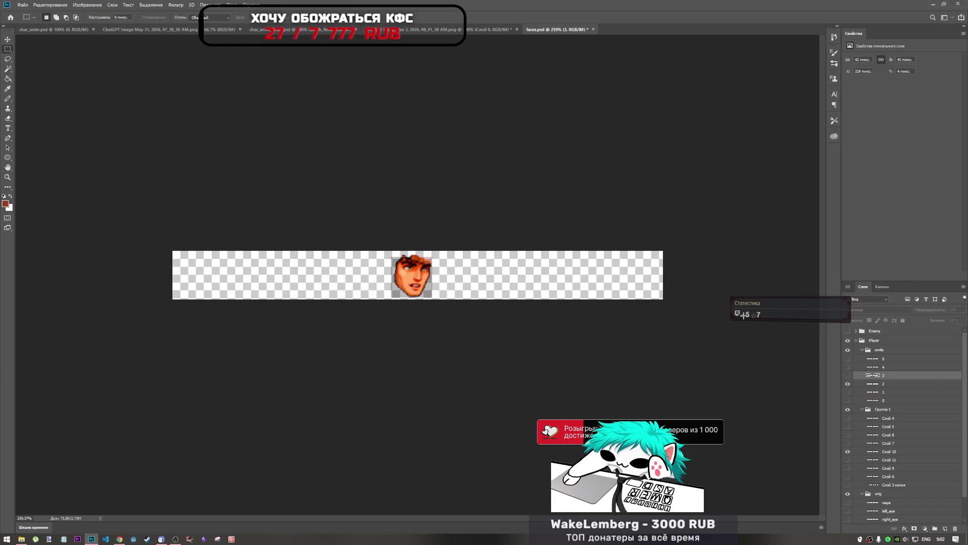
click(867, 385)
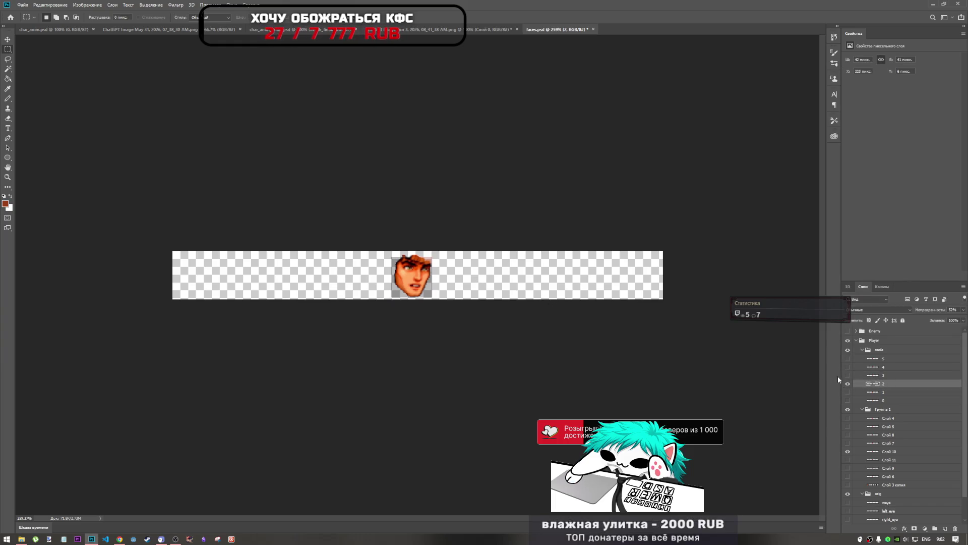
key(ctrl+t)
key(Right)
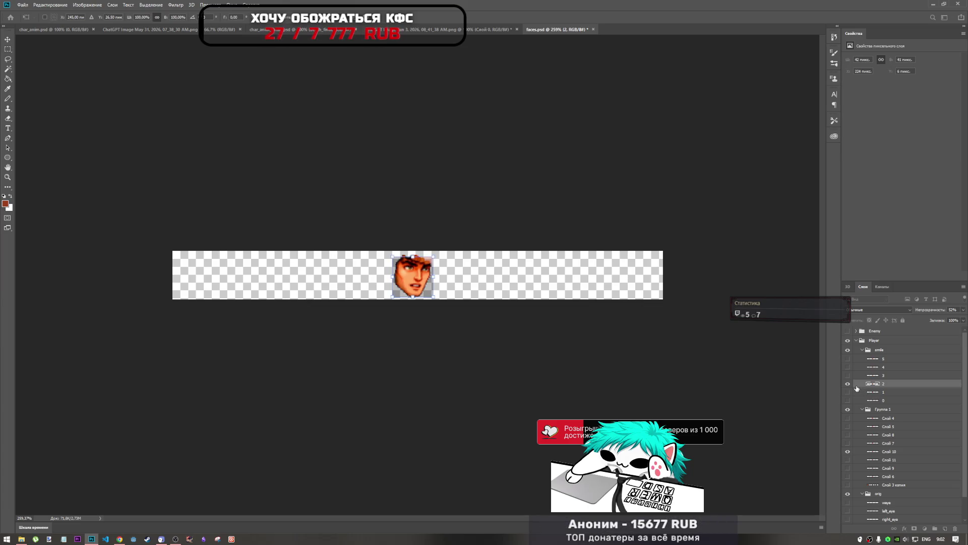
key(Return)
Show frame 3 and nudge it one pixel left and down into alignment
click(903, 376)
click(848, 383)
click(848, 375)
key(ctrl+t)
key(Left)
key(Left)
key(Left)
key(Down)
key(Down)
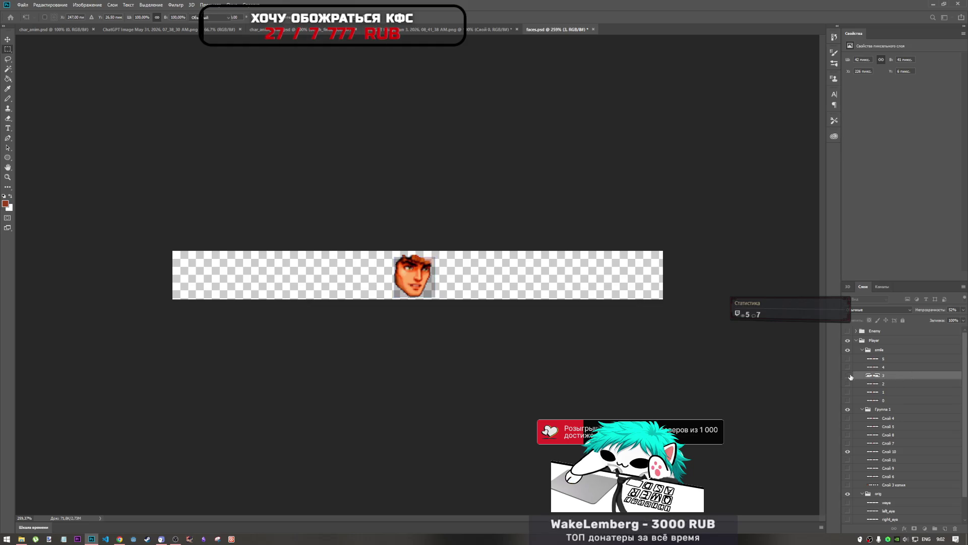
key(Return)
Show frame 4 and nudge it left and down twice, then one pixel right, to align
click(848, 367)
click(848, 376)
click(887, 366)
key(ctrl+t)
key(Left)
key(Left)
key(Left)
key(Down)
key(Left)
key(Left)
key(Left)
key(Down)
key(Right)
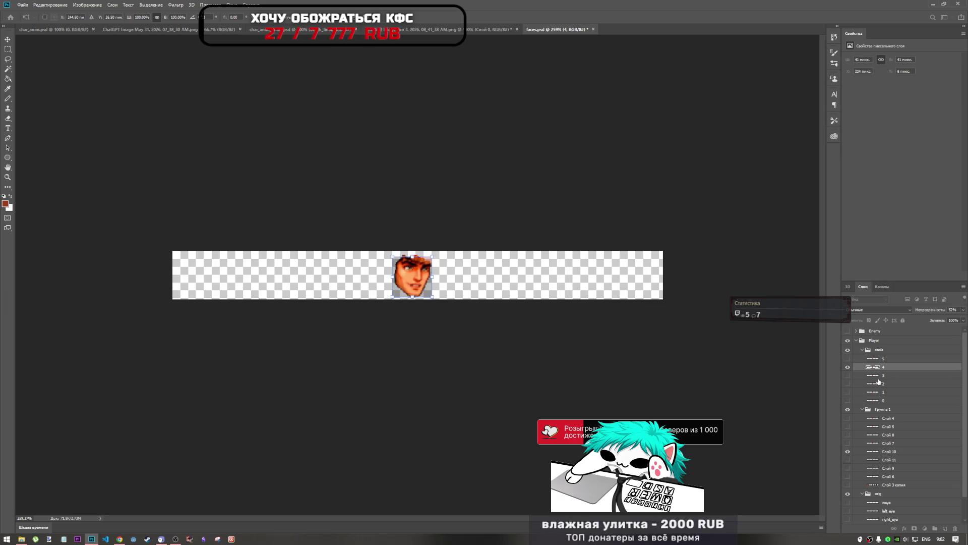
key(Return)
Nudge frame 5 one pixel right, then hide it and show frame 0
key(alt+bracketright)
key(ctrl+t)
key(Right)
key(Return)
click(847, 359)
click(848, 400)
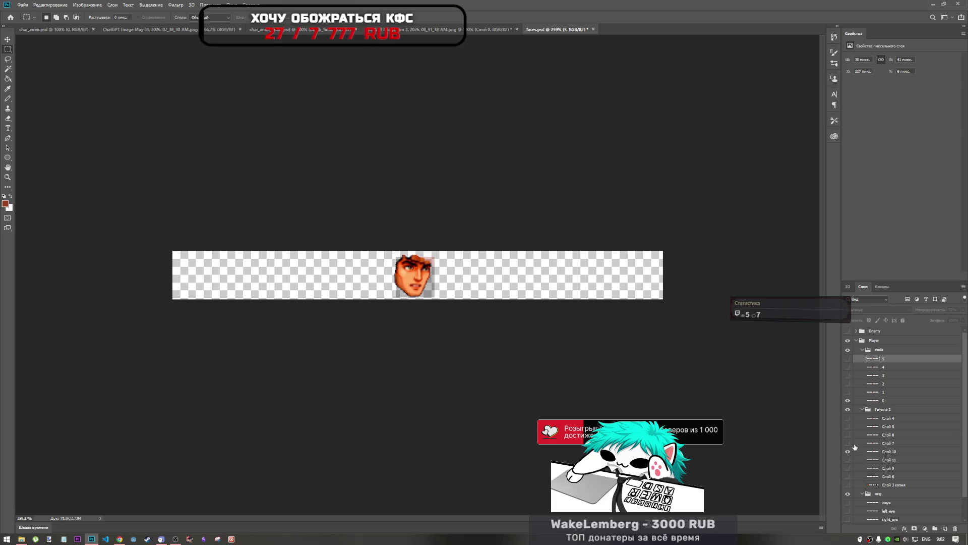
Load the reference face's pixels, then set smile face layers 0–5 to 100% opacity
right_click(870, 453)
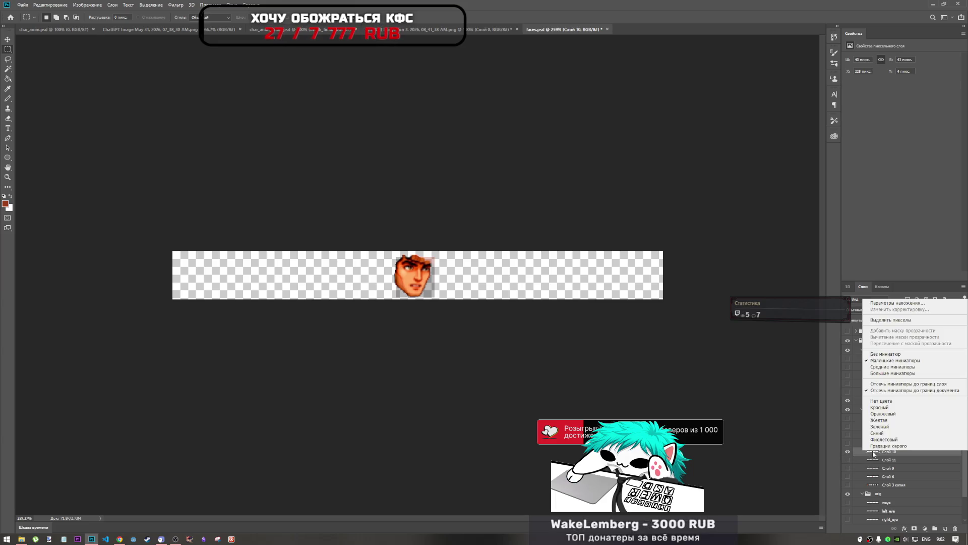
click(889, 321)
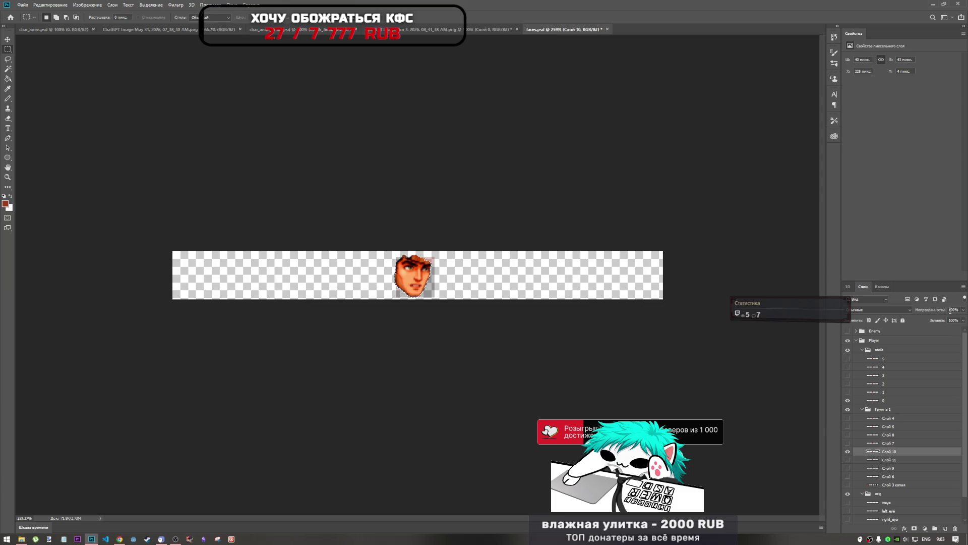
click(873, 403)
drag(848, 392, 848, 358)
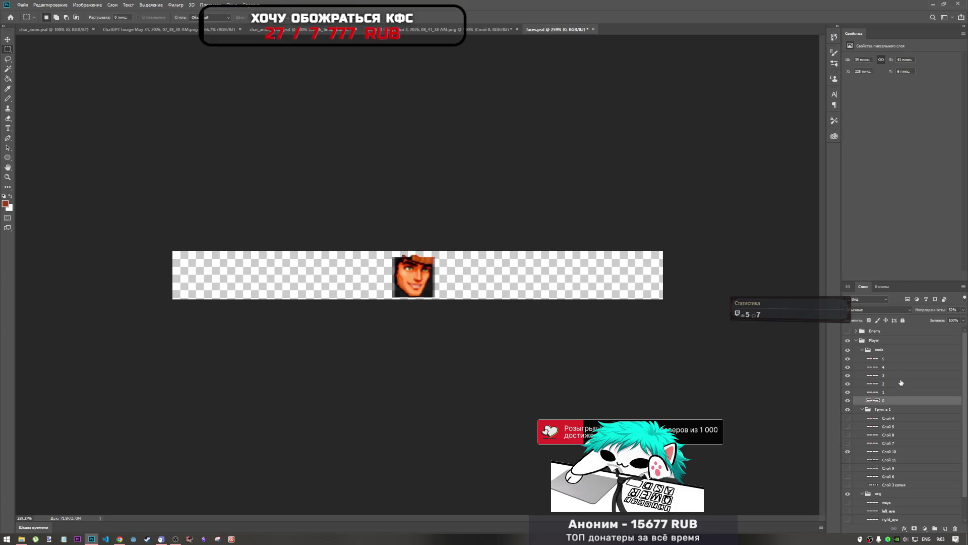
shift+click(895, 359)
click(963, 310)
drag(946, 318, 963, 319)
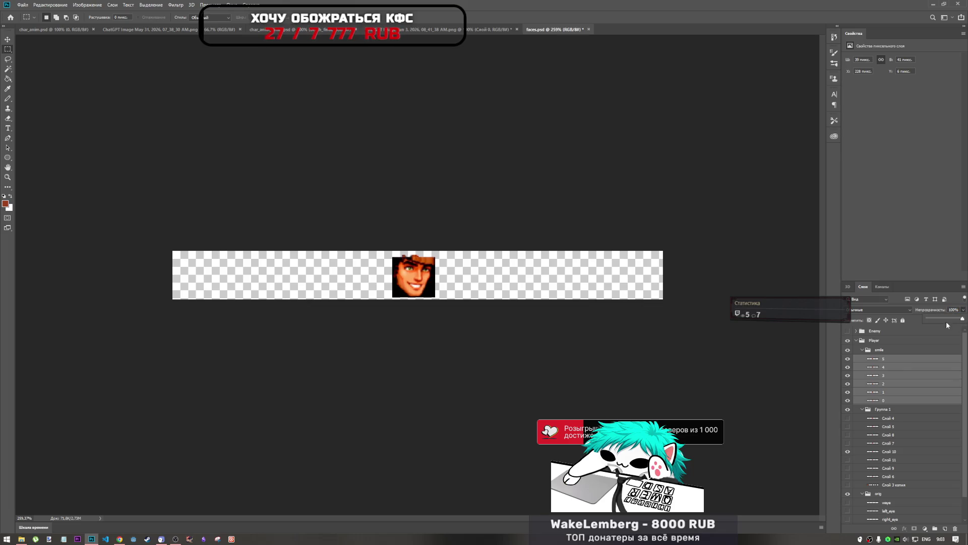
Move Слой 11 up toward Слой 7 and load the face's pixel outline as a selection
drag(853, 459, 876, 451)
right_click(876, 452)
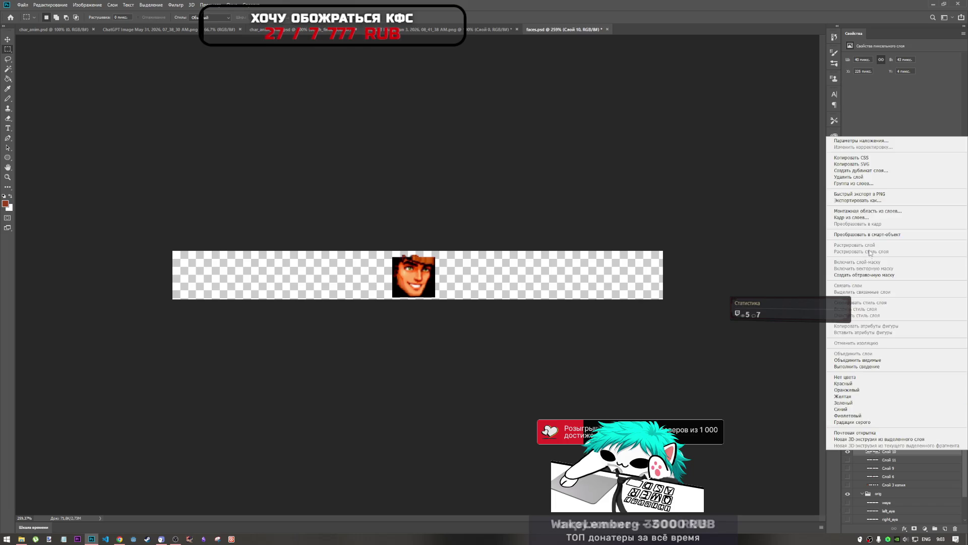
click(855, 400)
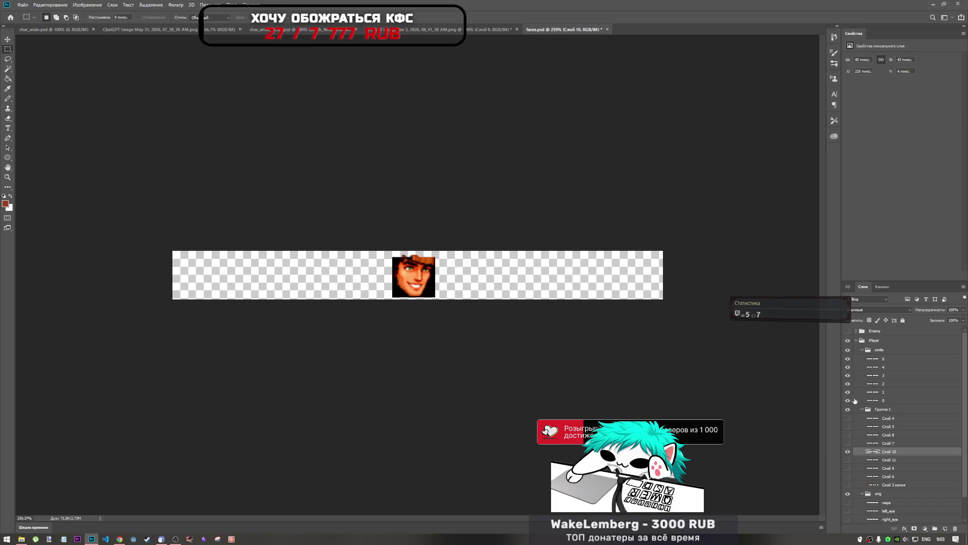
right_click(876, 454)
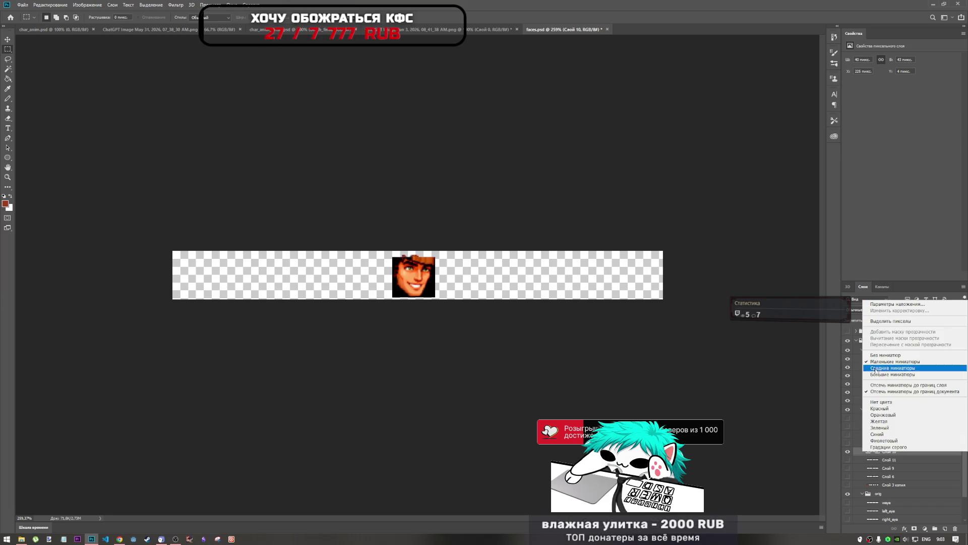
click(883, 323)
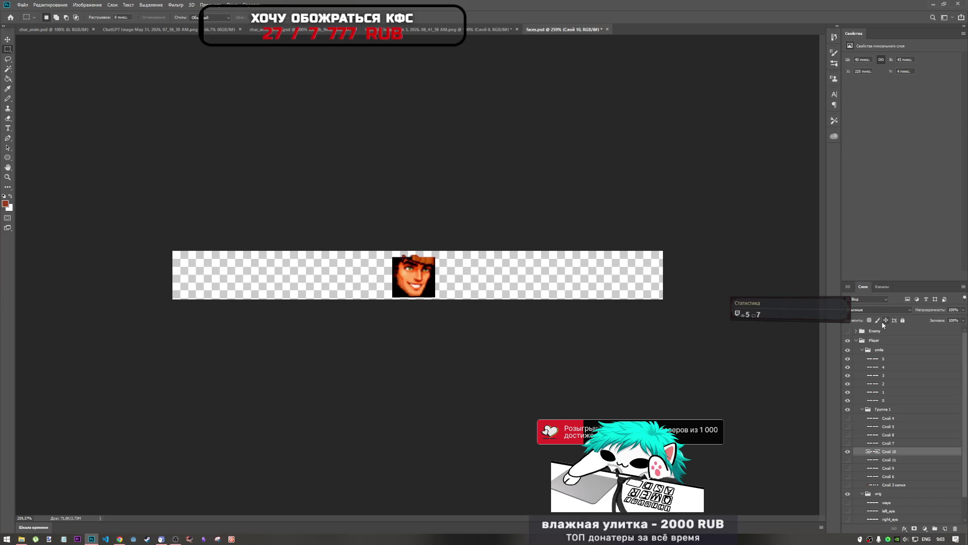
Make face layer 0 active, hide frames 1–5, and invert the selection around the face
click(868, 402)
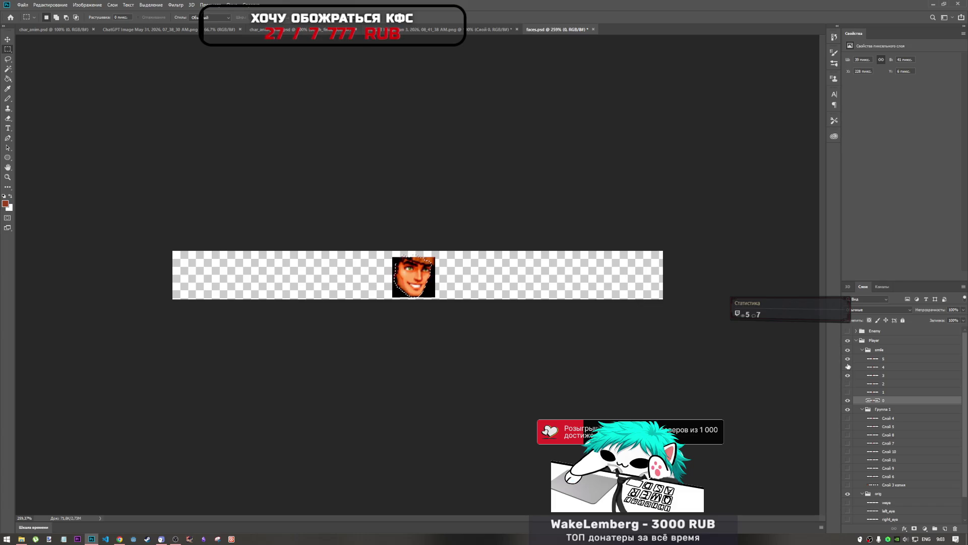
drag(847, 360, 849, 376)
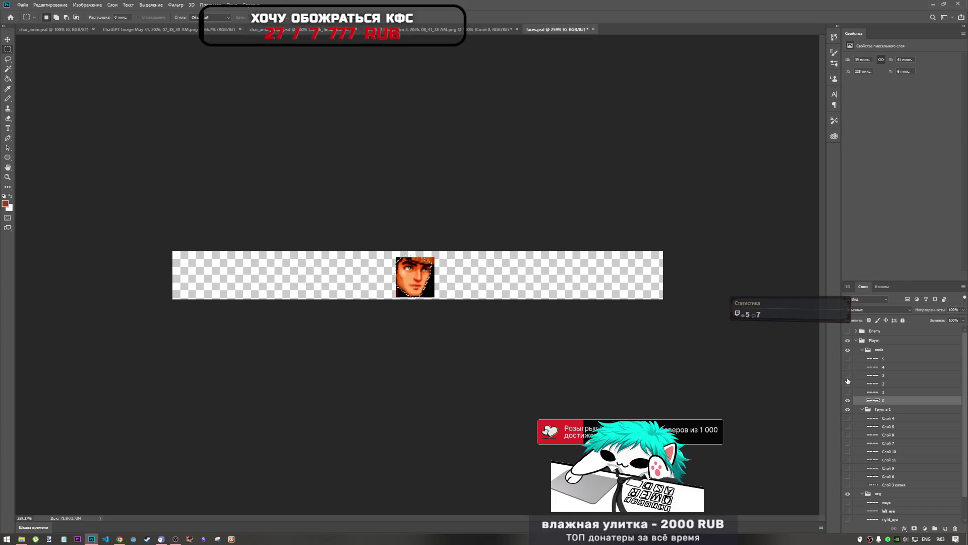
drag(847, 383, 849, 400)
click(848, 400)
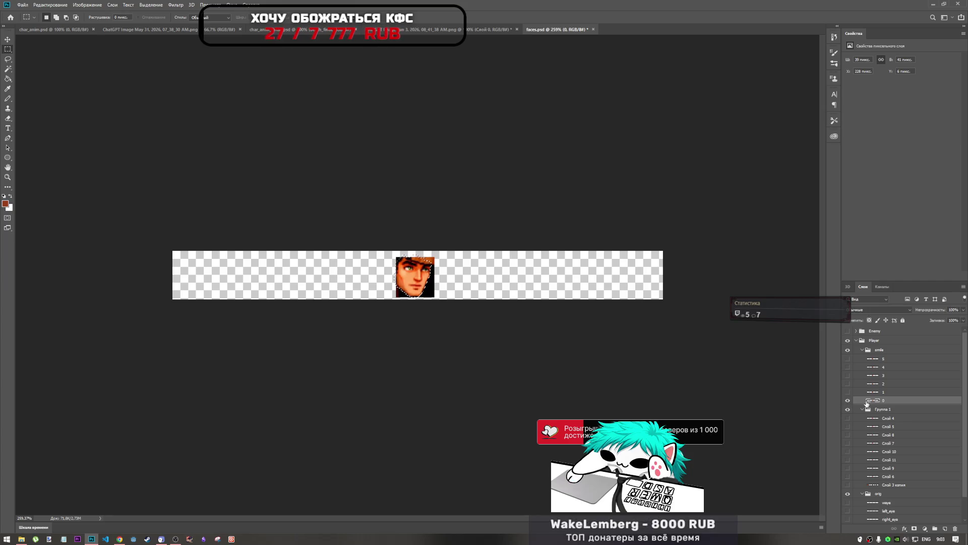
right_click(418, 276)
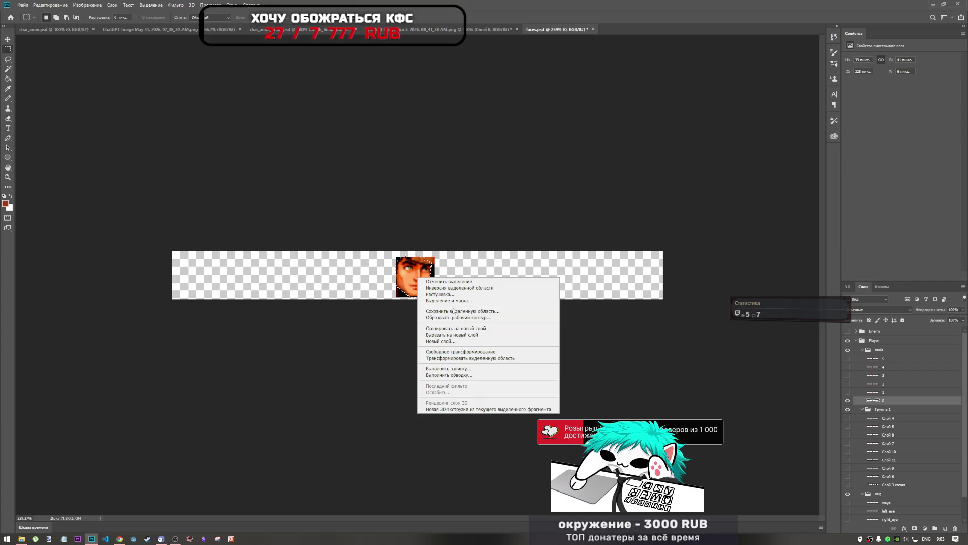
click(460, 288)
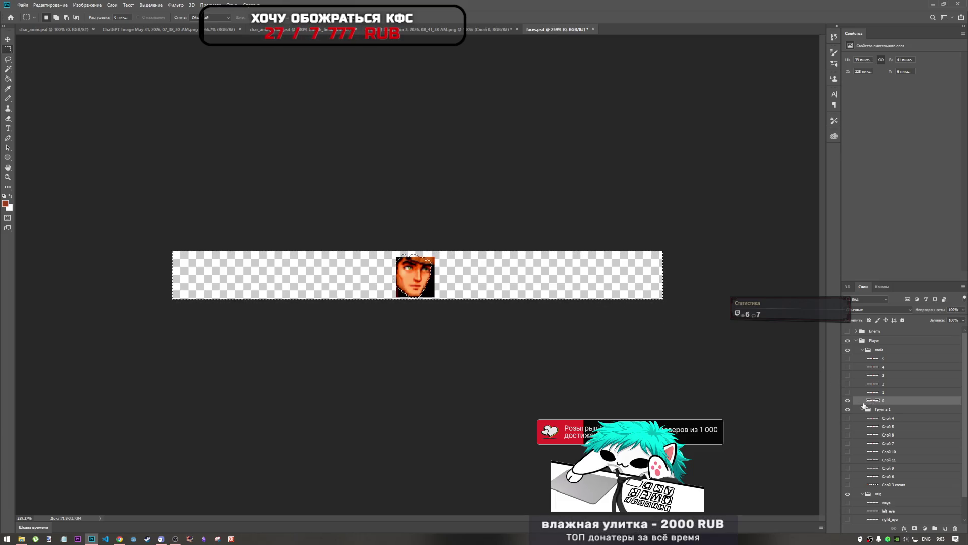
Toggle visibility to compare face frames 1, 2 and 3 against the face outline
click(848, 400)
click(848, 392)
click(870, 394)
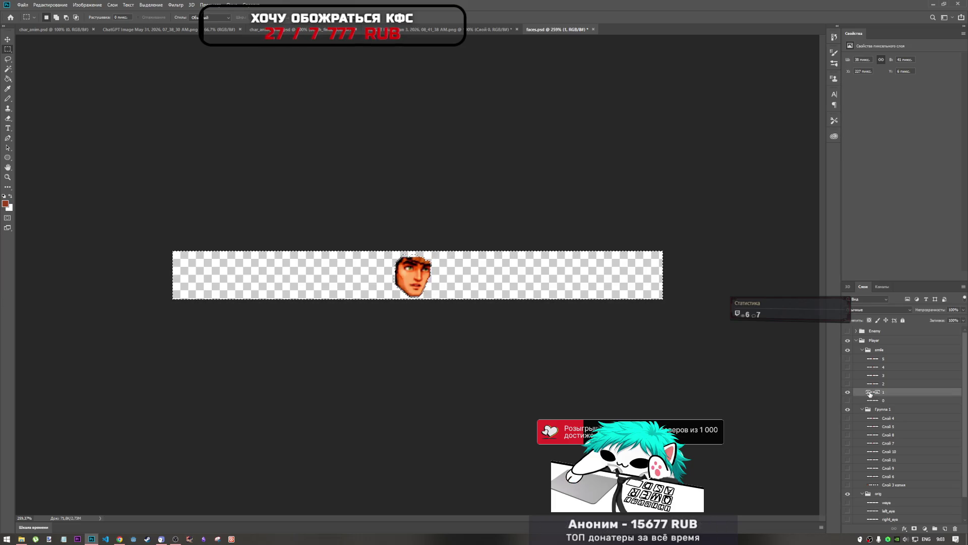
click(849, 392)
click(870, 385)
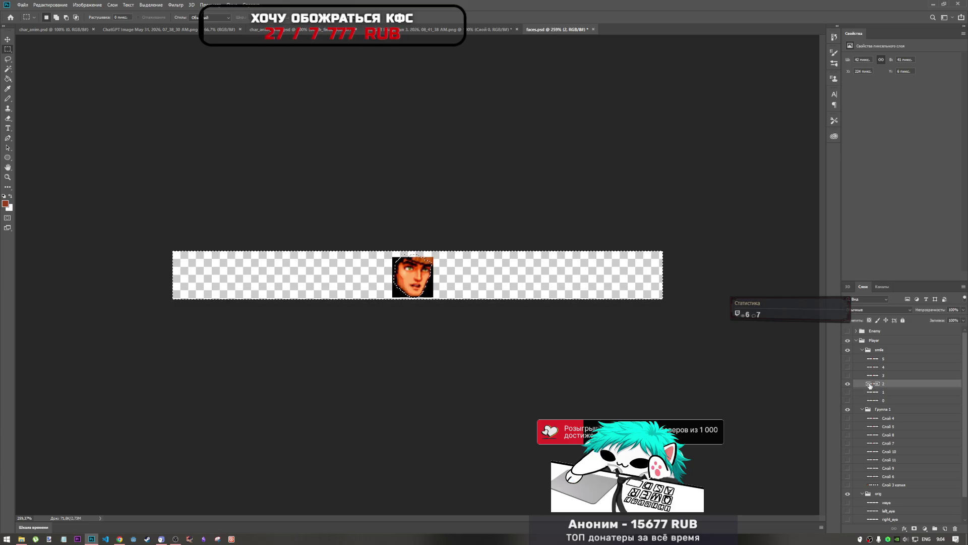
click(848, 383)
click(875, 376)
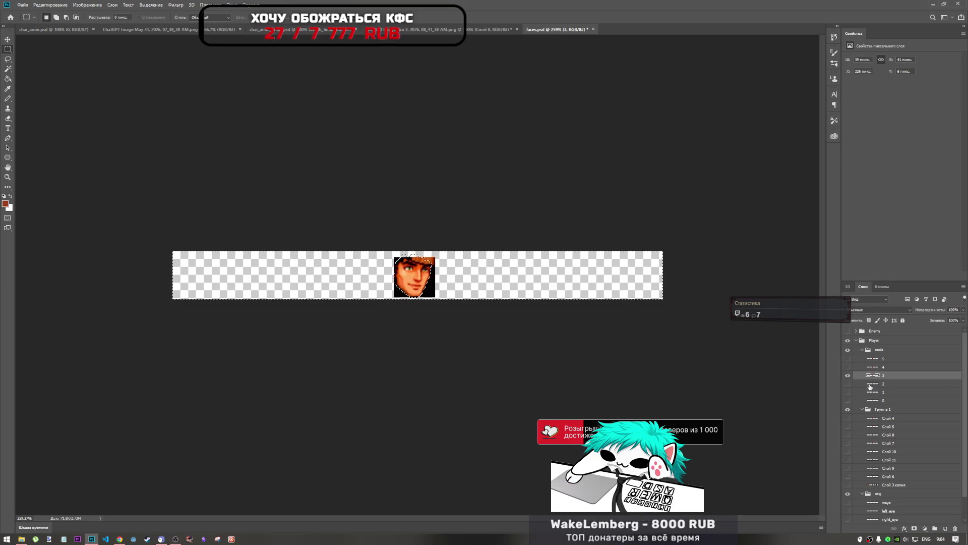
click(848, 375)
Compare face frames 4 and 5 against the outline, then show frame 0 again
click(848, 367)
click(868, 368)
click(848, 367)
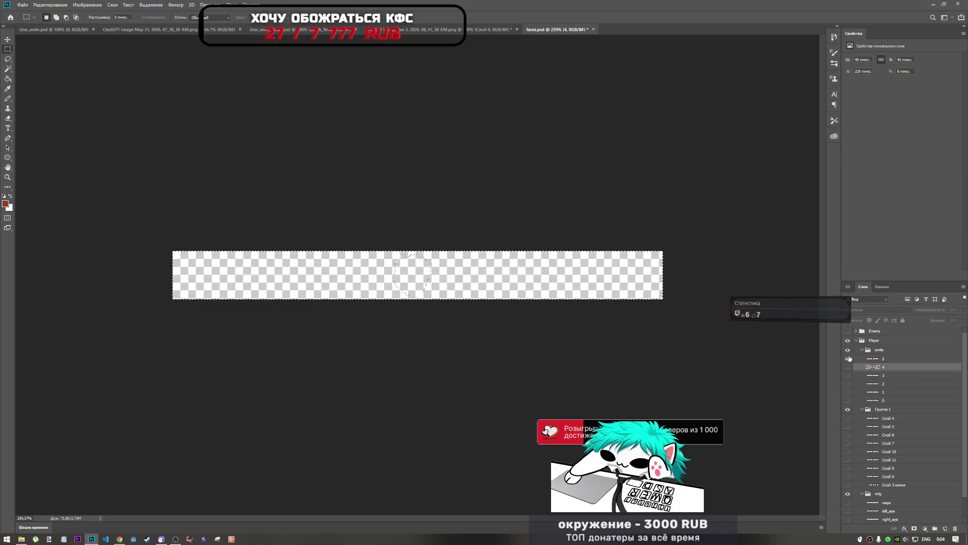
click(872, 360)
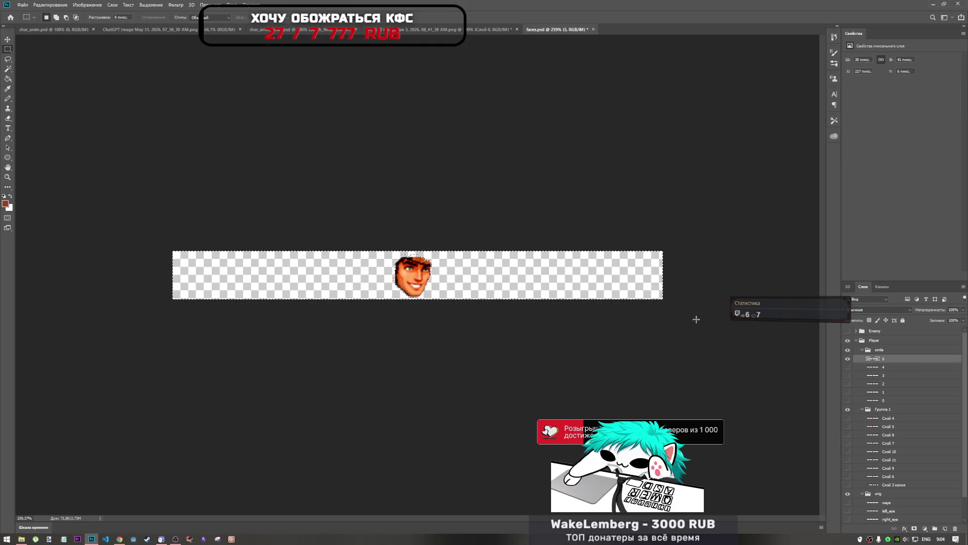
click(848, 359)
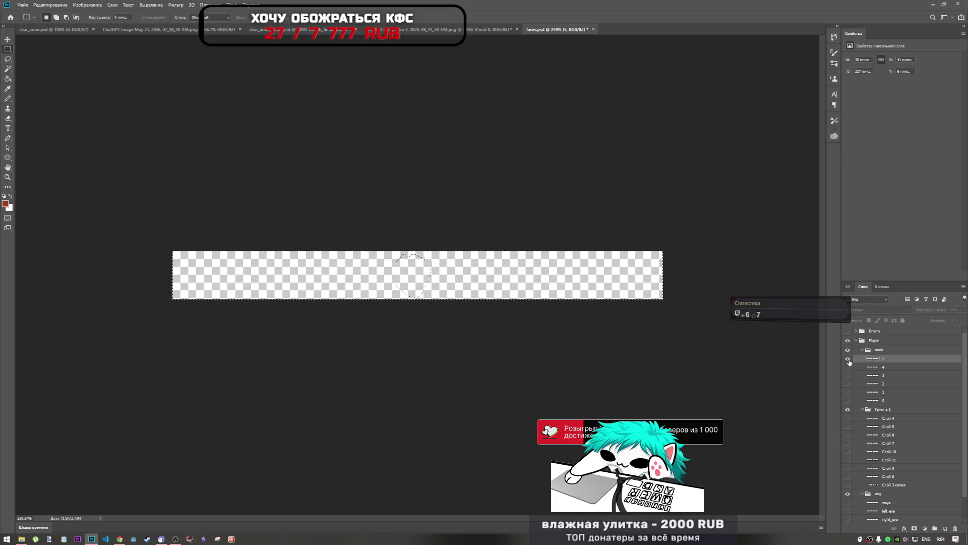
click(848, 360)
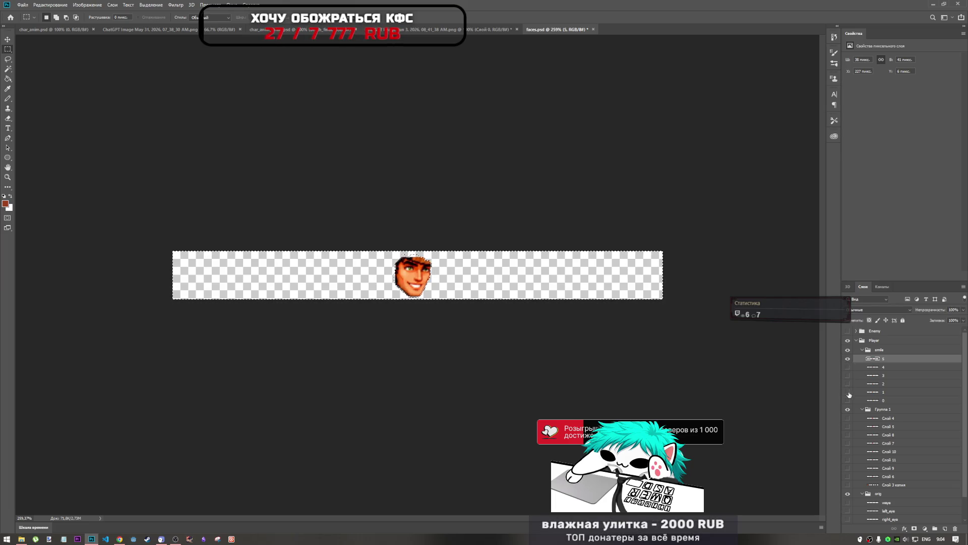
click(848, 358)
click(848, 400)
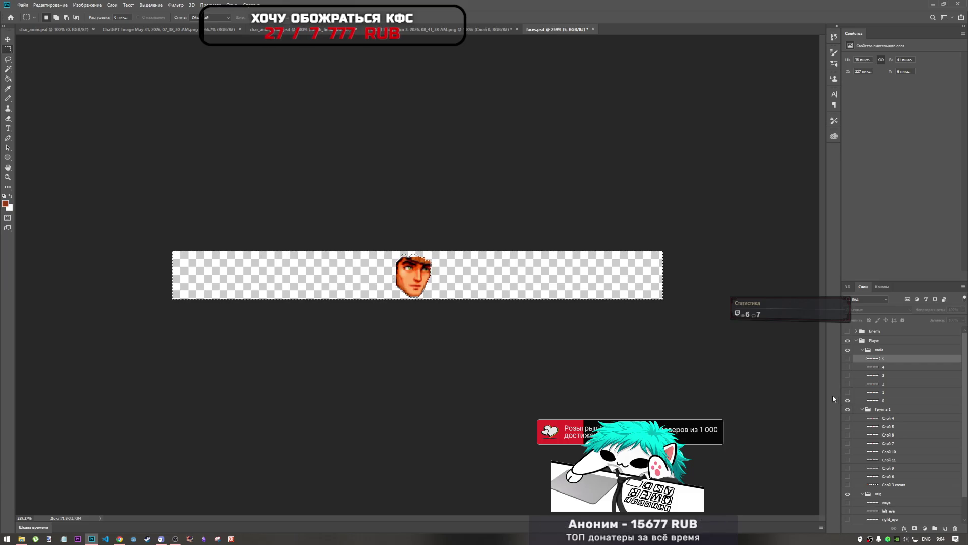
Reselect face layer 0 and switch to the char_anim.psd document
scroll(408, 301, up, 6)
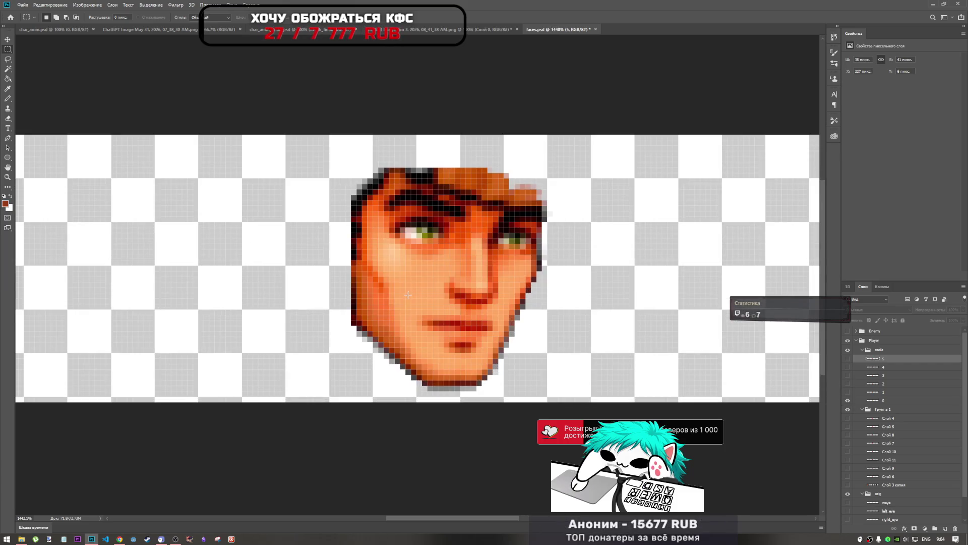
scroll(408, 300, down, 2)
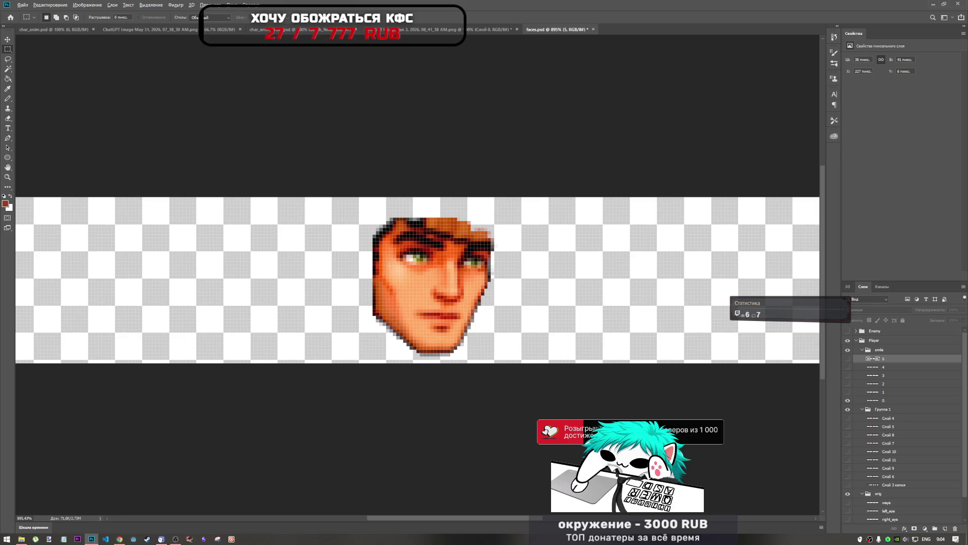
scroll(386, 267, down, 2)
scroll(352, 221, up, 3)
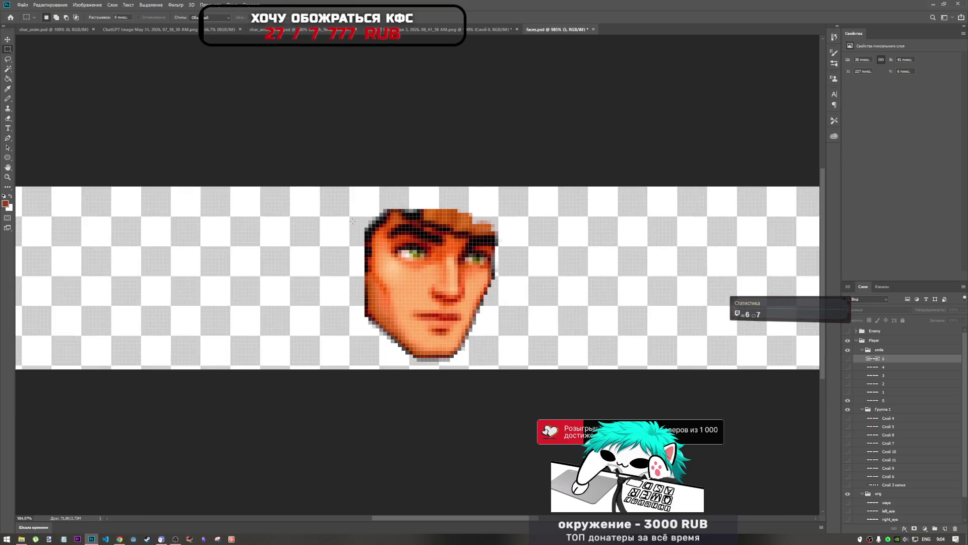
scroll(352, 221, down, 1)
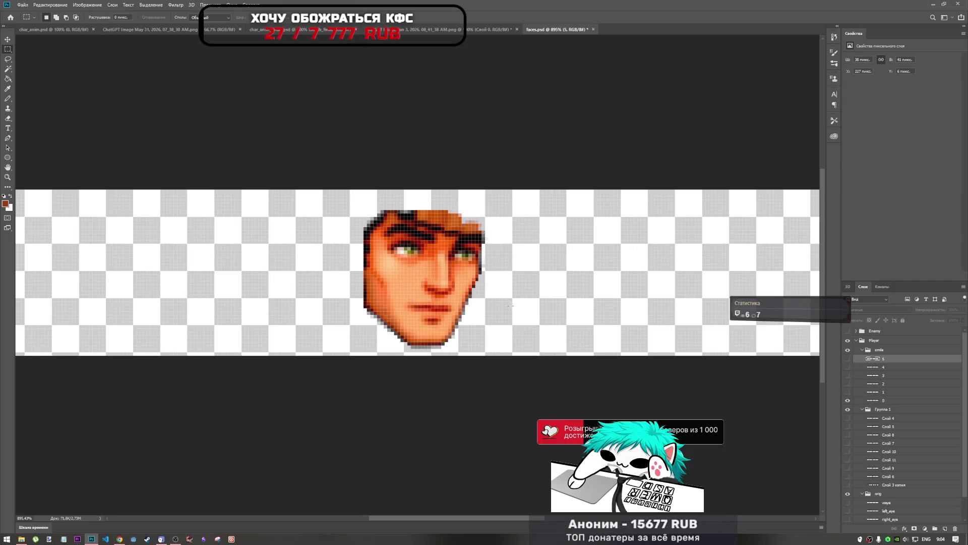
click(894, 402)
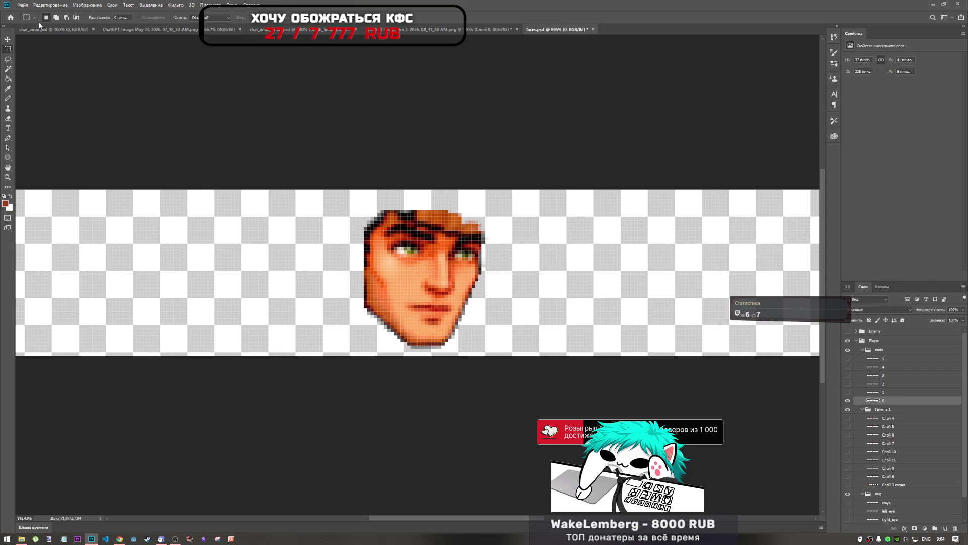
click(40, 29)
scroll(108, 244, up, 5)
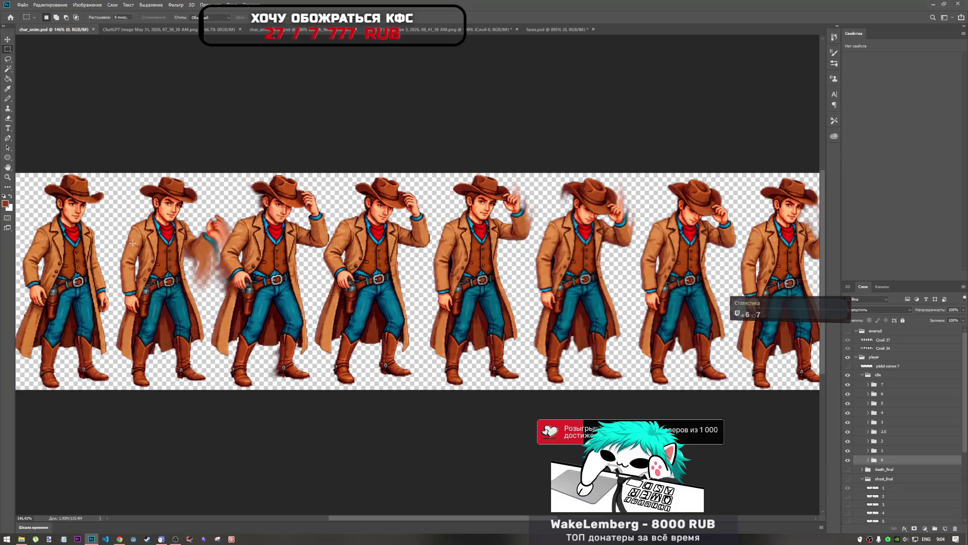
Paste the copied face as a new layer and move it onto the first cowboy's head
scroll(140, 243, down, 2)
scroll(145, 241, up, 1)
key(ctrl+v)
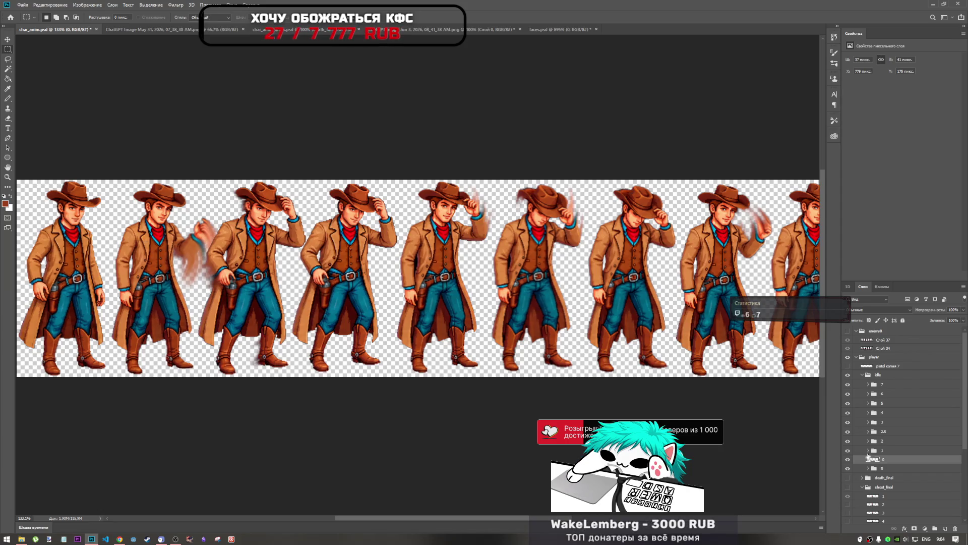
key(ctrl+t)
drag(418, 282, 74, 221)
scroll(76, 220, up, 5)
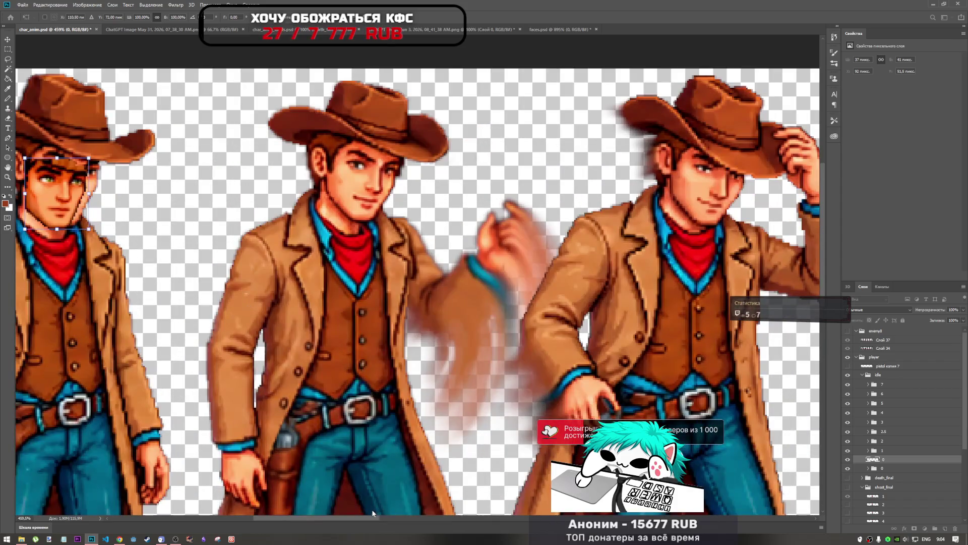
drag(373, 513, 345, 513)
mouse_move(223, 203)
mouse_down()
mouse_move(233, 191)
mouse_move(277, 187)
mouse_up()
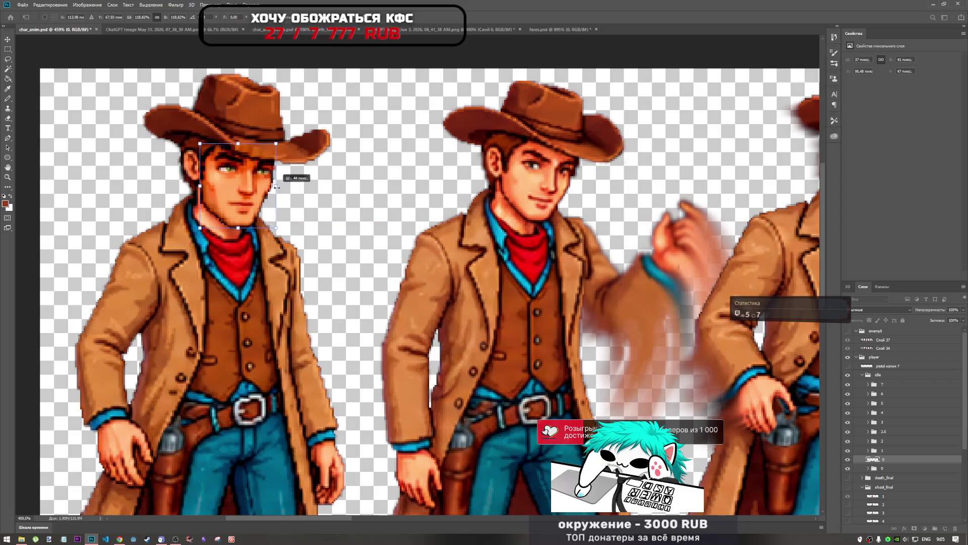
key(m)
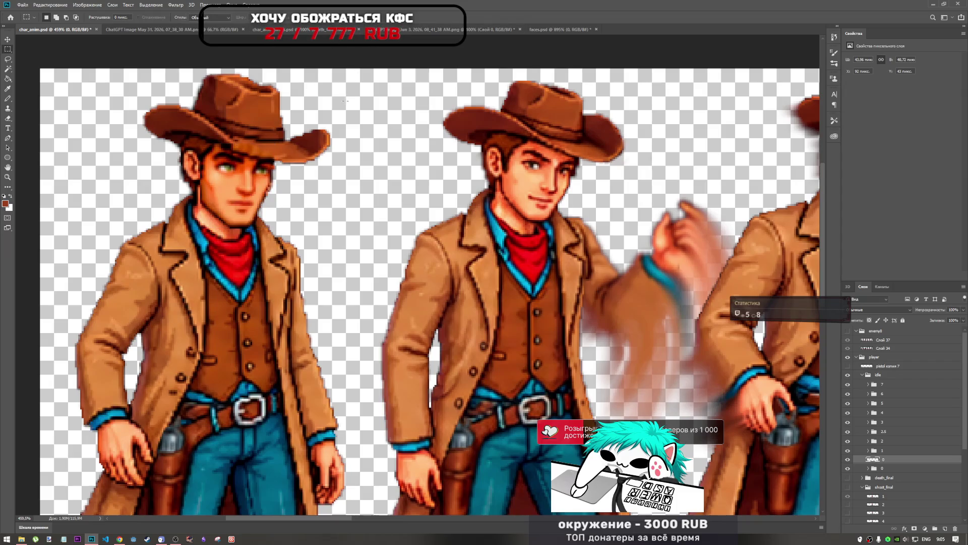
Reposition the face on the first cowboy's head, nudge it one pixel right, and apply
scroll(340, 164, down, 5)
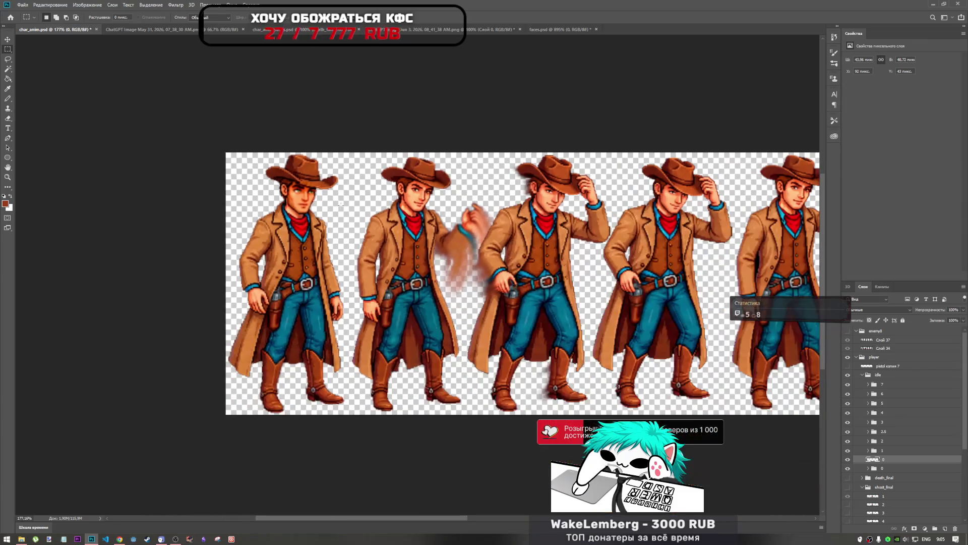
scroll(341, 205, down, 3)
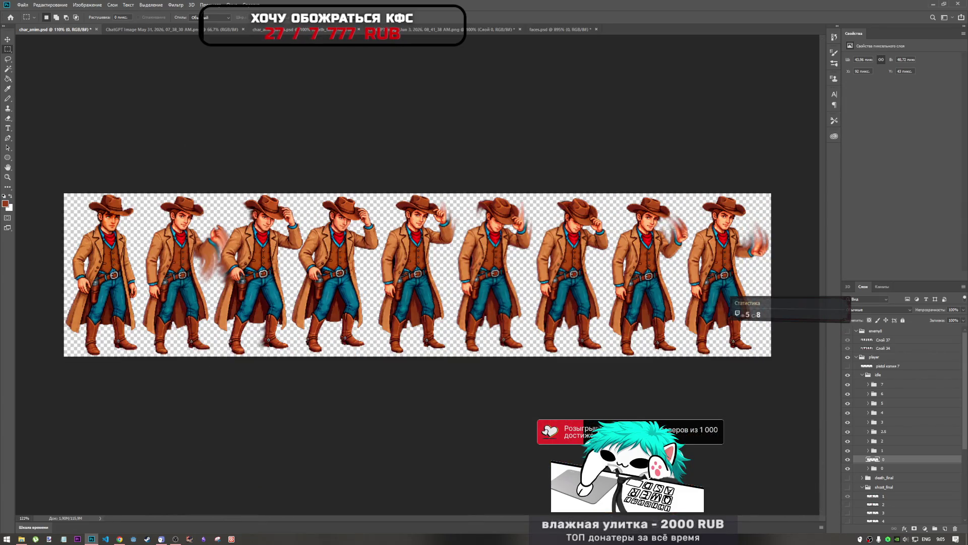
scroll(133, 232, up, 5)
drag(423, 520, 394, 516)
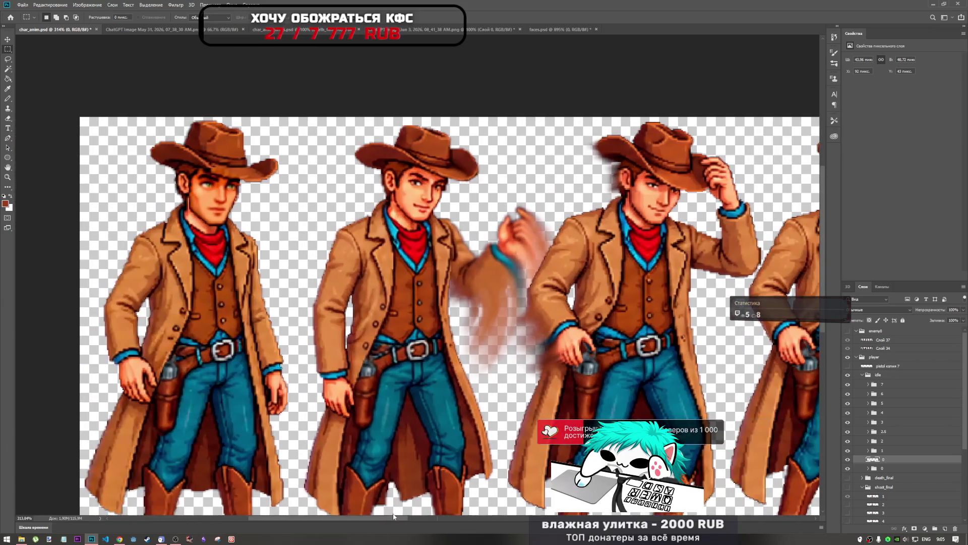
key(ctrl+t)
mouse_move(189, 170)
mouse_down()
mouse_move(241, 229)
mouse_move(225, 201)
mouse_up()
drag(258, 162, 254, 191)
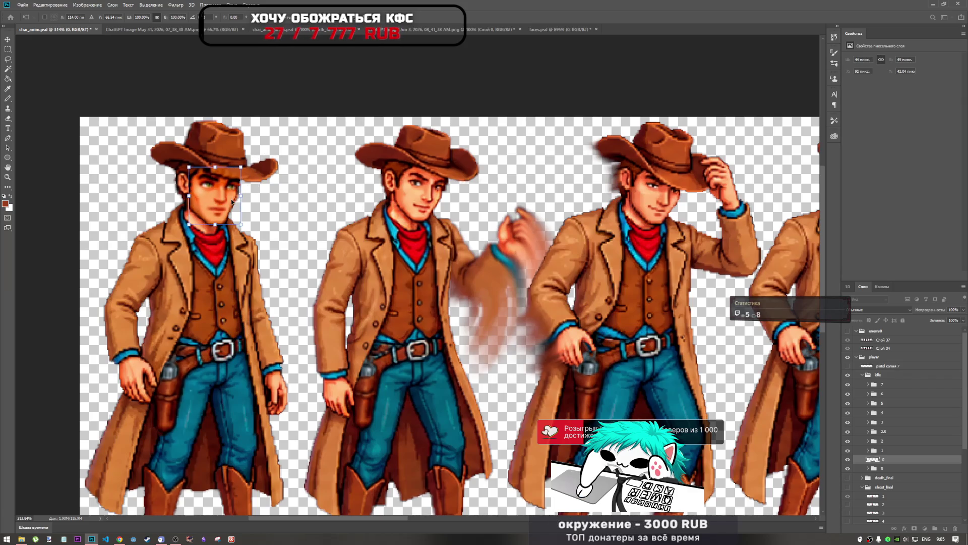
key(Right)
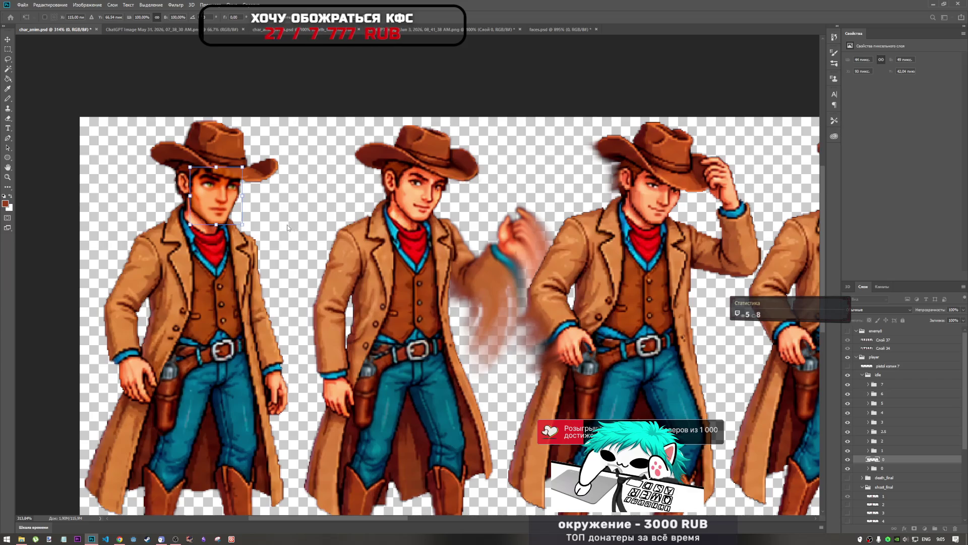
key(Return)
key(m)
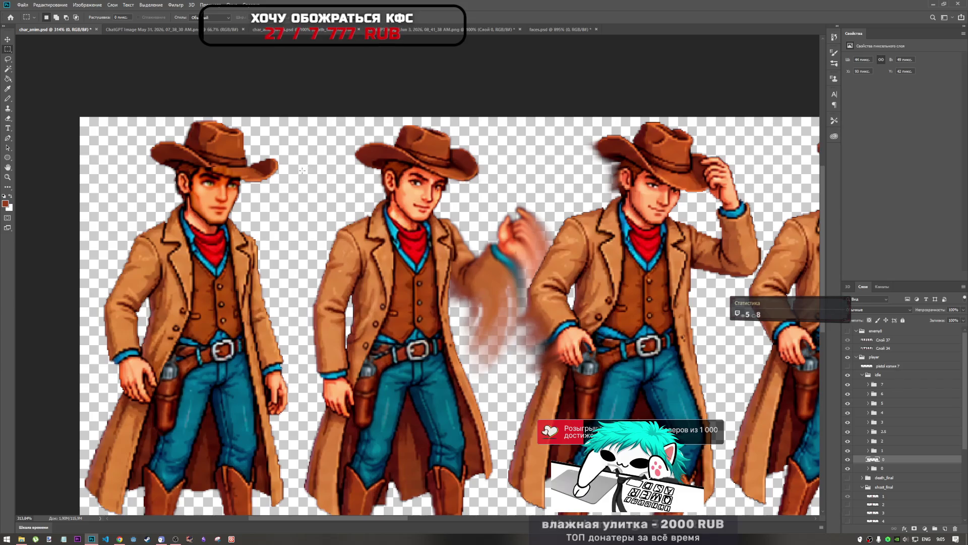
Nudge the placed face one pixel down with Free Transform and apply
key(ctrl+t)
key(Down)
key(Return)
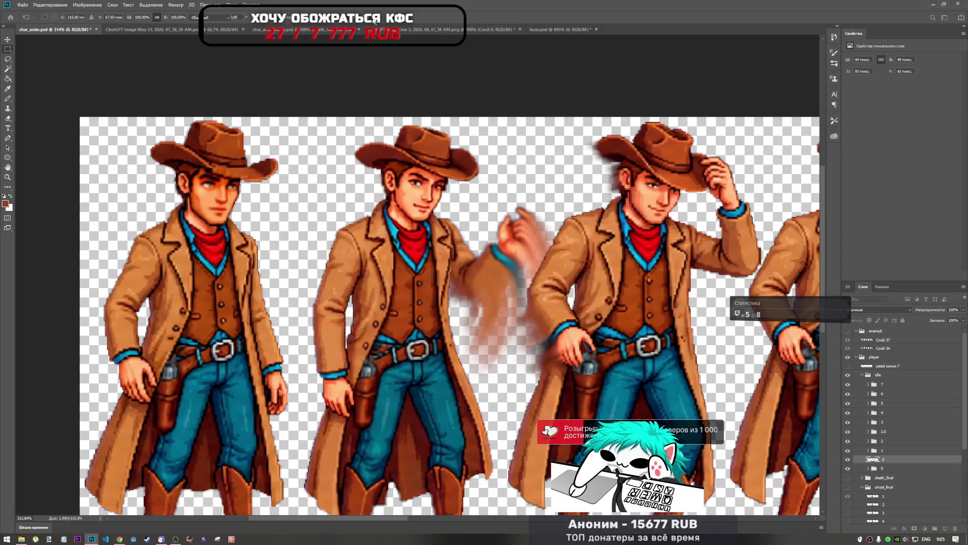
click(8, 118)
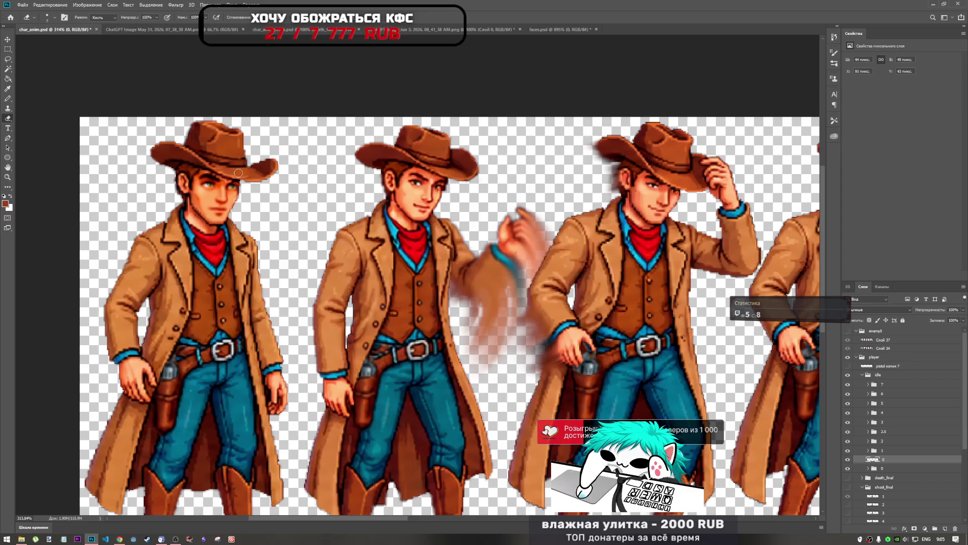
Undo the last erase, resize the eraser brush, and erase face pixels overlapping the hat brim
key(ctrl+z)
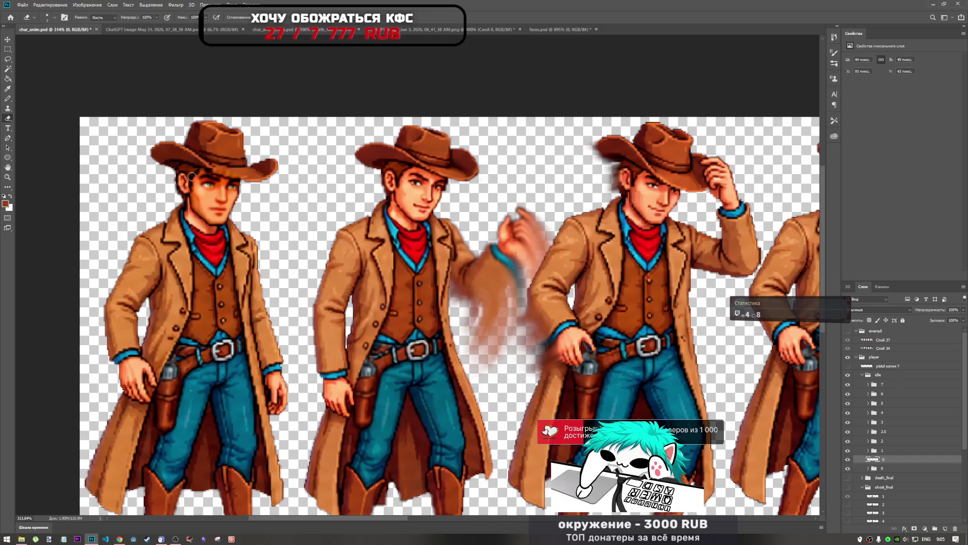
right_click(184, 160)
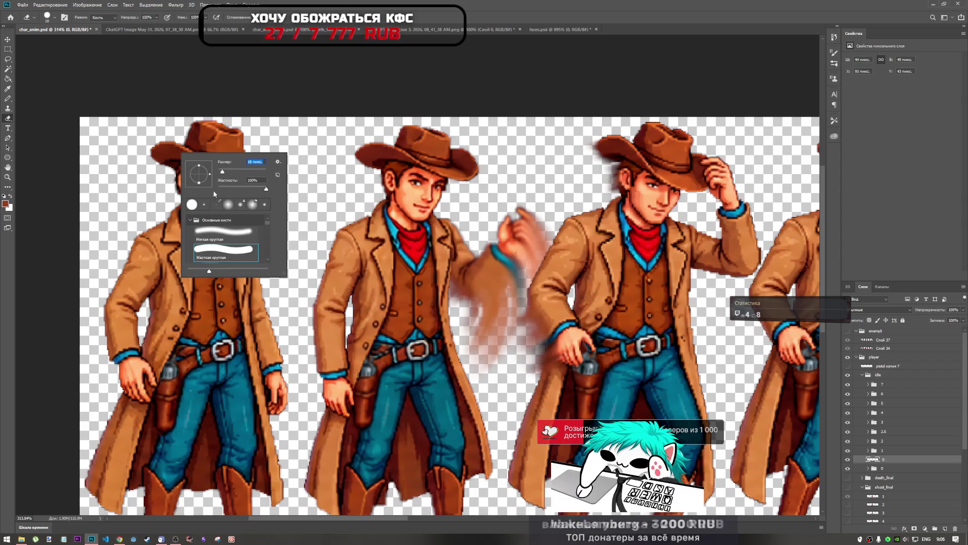
key(Return)
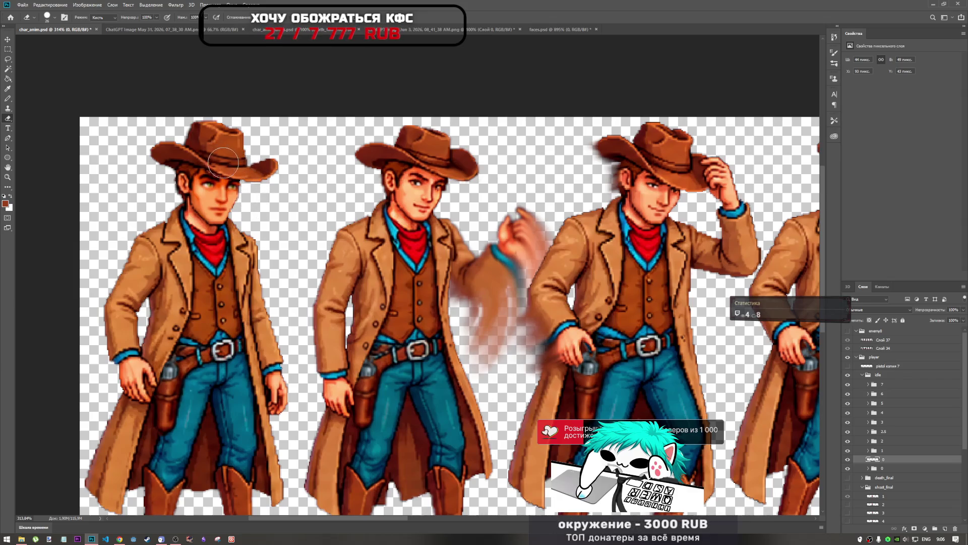
mouse_move(229, 163)
mouse_down()
mouse_move(211, 157)
mouse_move(241, 144)
mouse_move(261, 186)
mouse_up()
scroll(261, 186, down, 2)
scroll(248, 181, up, 5)
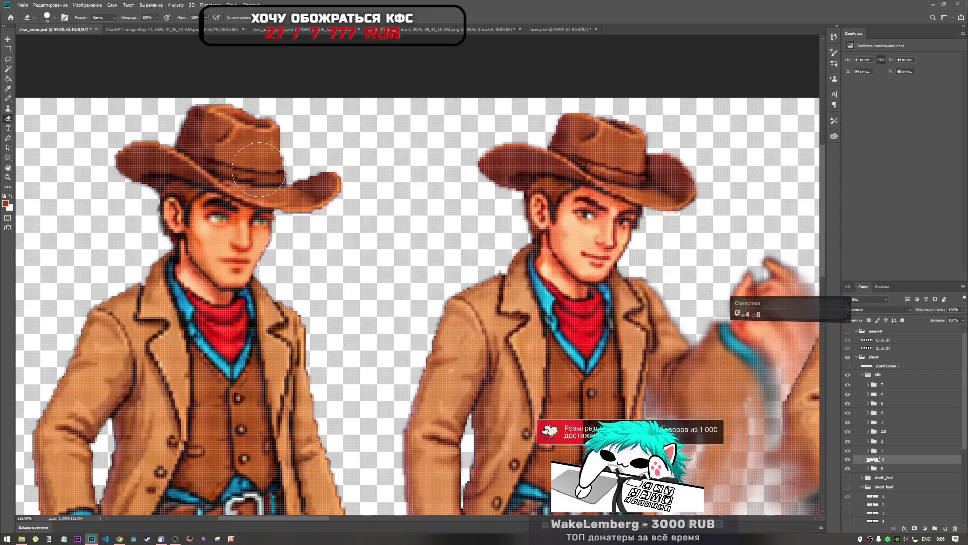
scroll(217, 163, up, 2)
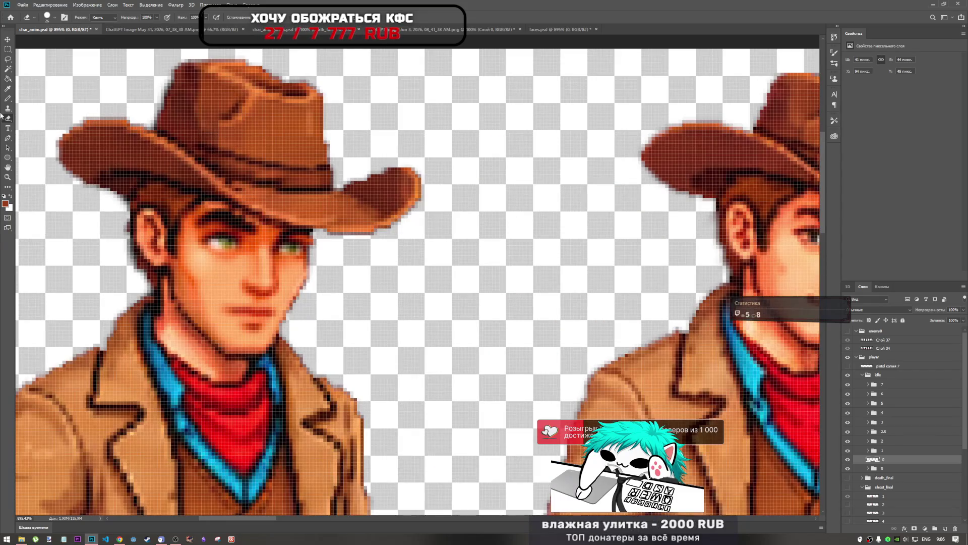
Choose the Pencil and sample the first cowboy's hat-brim brown as the drawing colour
click(8, 99)
alt+click(215, 200)
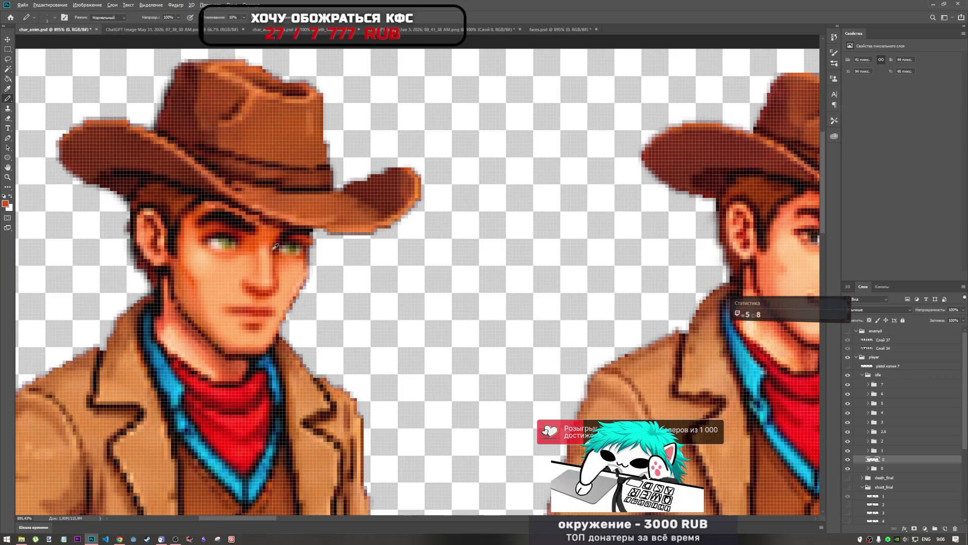
scroll(271, 245, down, 3)
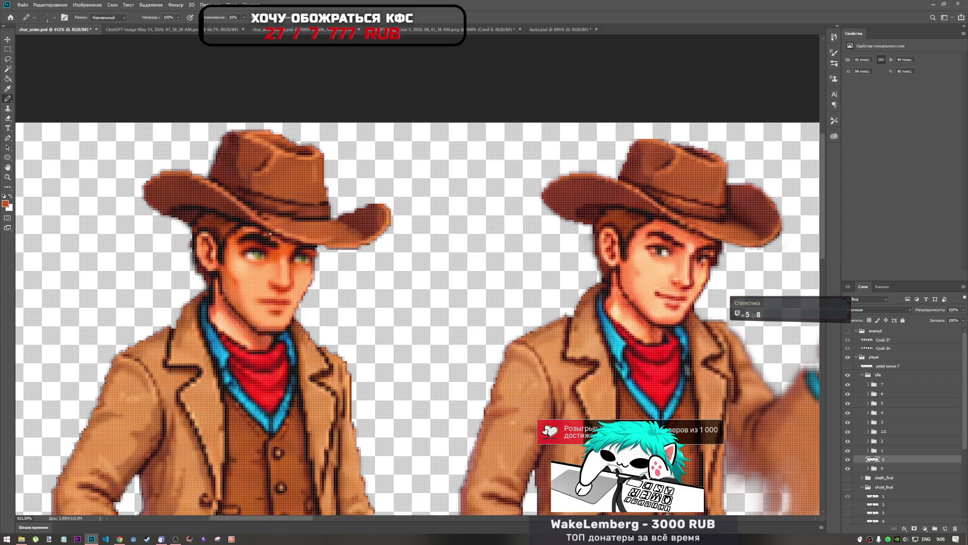
scroll(279, 242, down, 5)
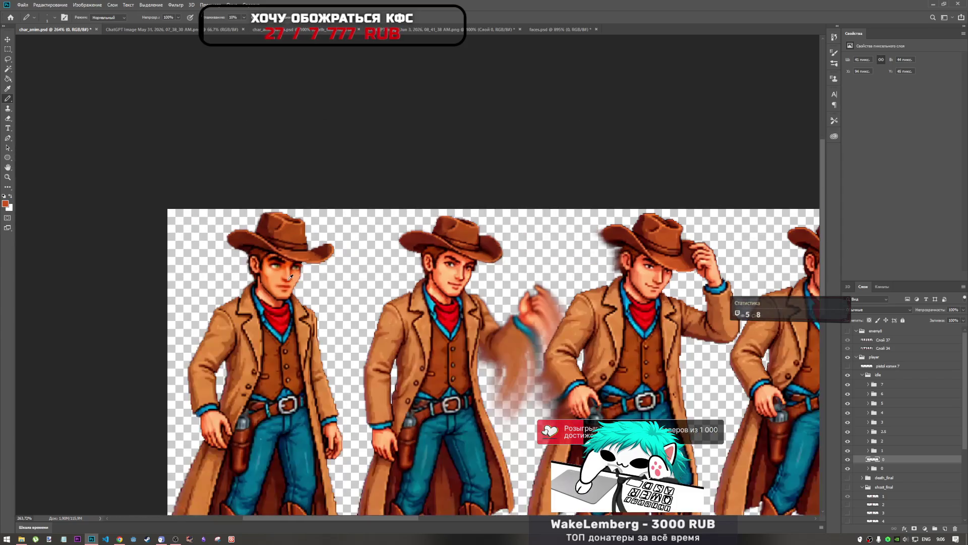
scroll(279, 245, up, 10)
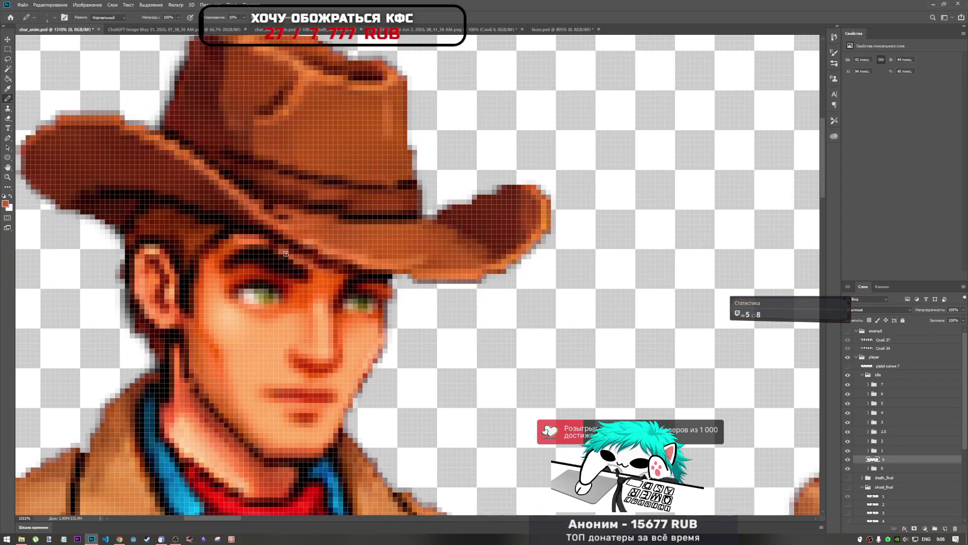
scroll(339, 258, down, 5)
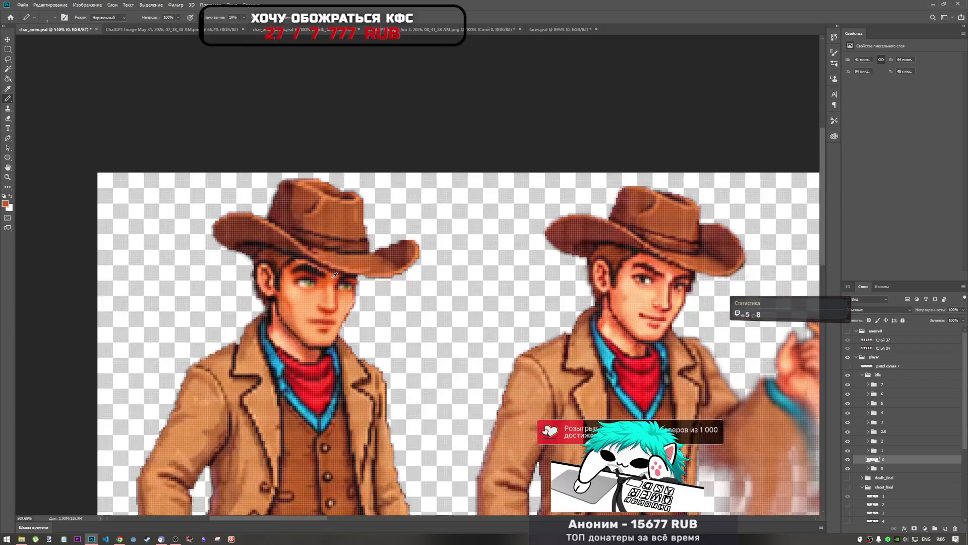
scroll(373, 291, down, 5)
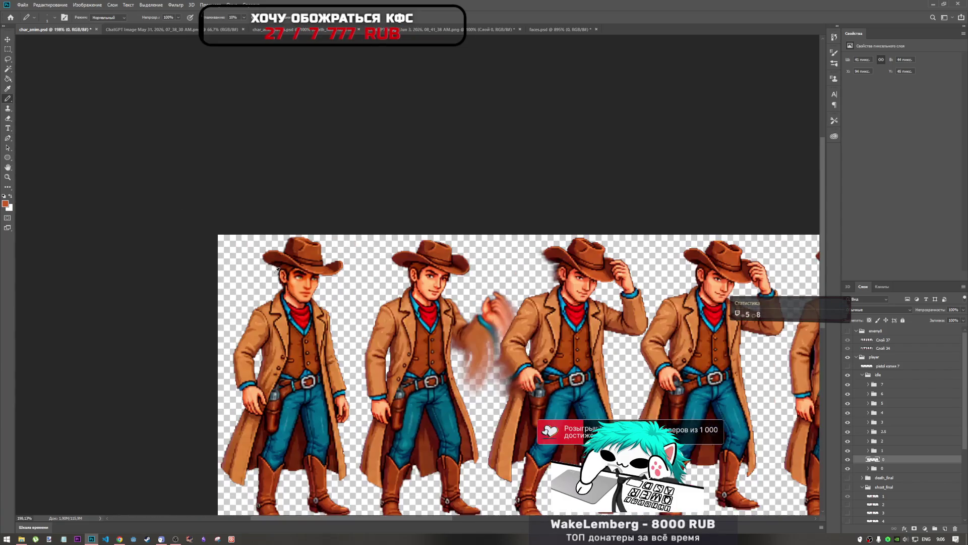
scroll(108, 198, up, 4)
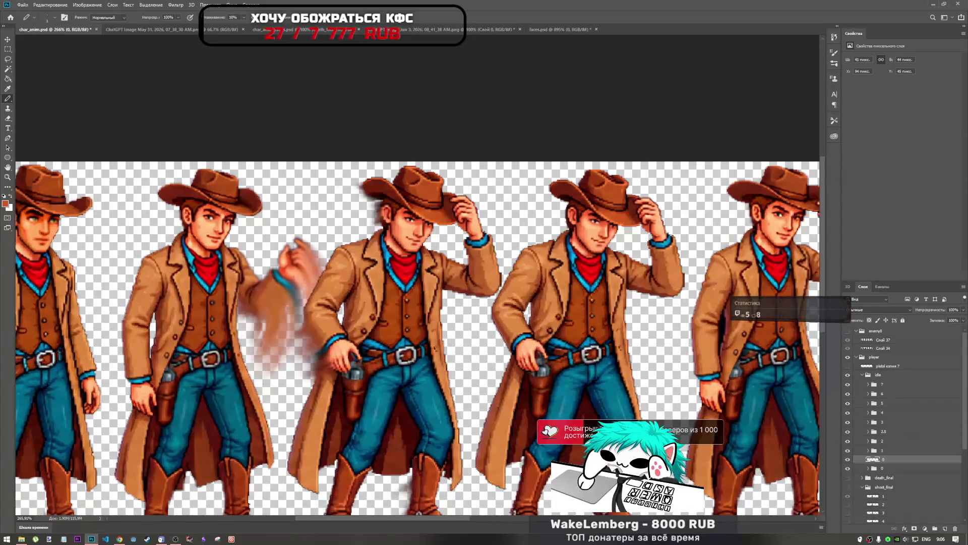
Inspect the next cowboy sprites and delete the loose layer 0
drag(427, 518, 412, 519)
scroll(191, 273, up, 5)
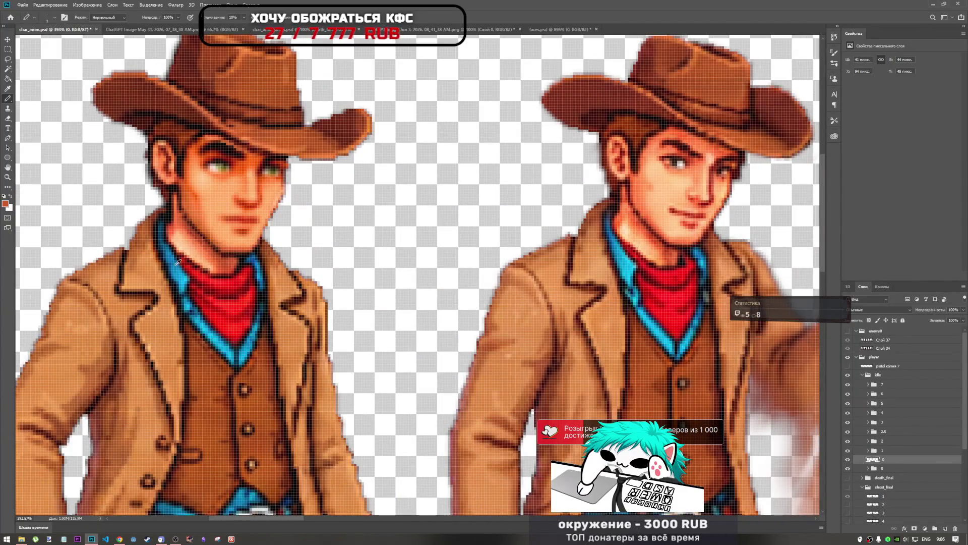
scroll(177, 266, down, 5)
scroll(178, 266, down, 2)
scroll(161, 247, up, 5)
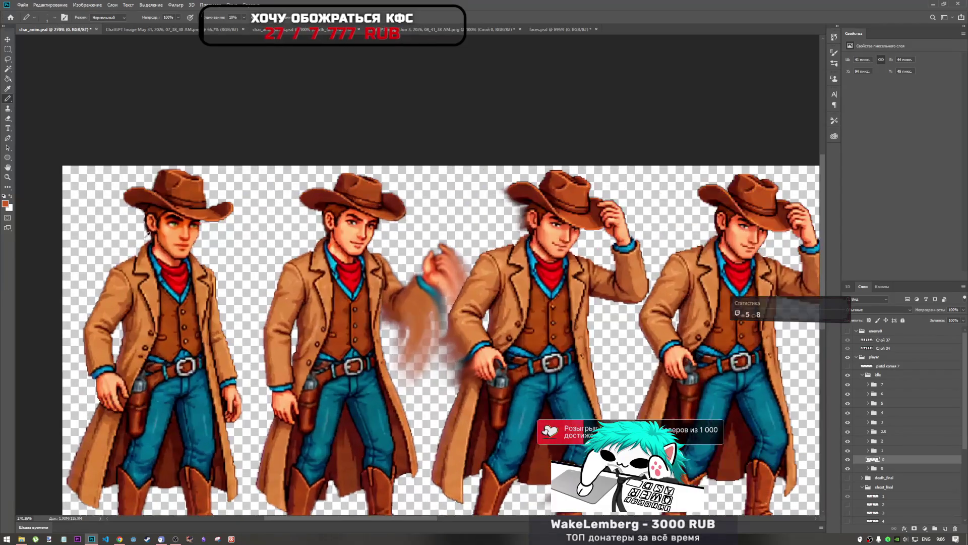
scroll(161, 247, down, 4)
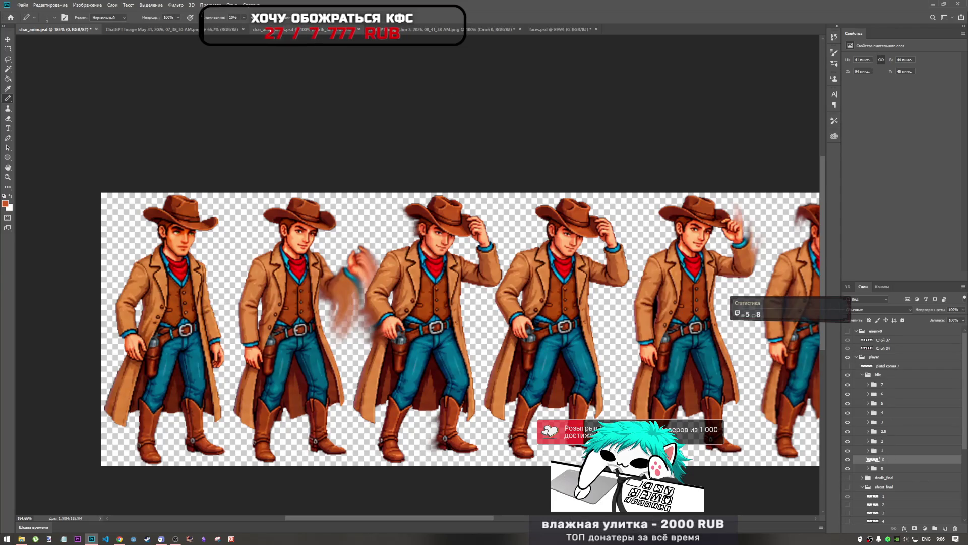
key(Delete)
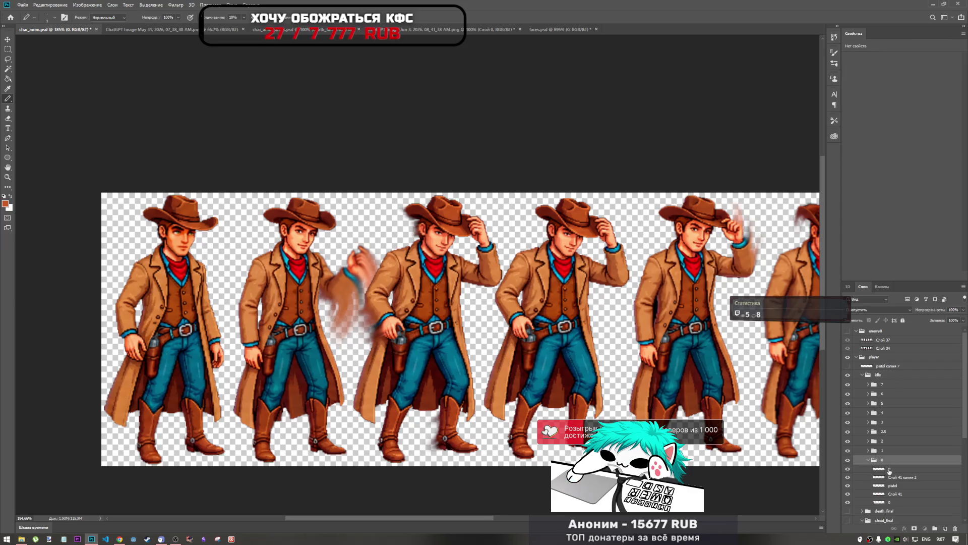
Expand folder 0, then in faces.psd show face frame 1 instead of frame 0
click(869, 460)
click(880, 468)
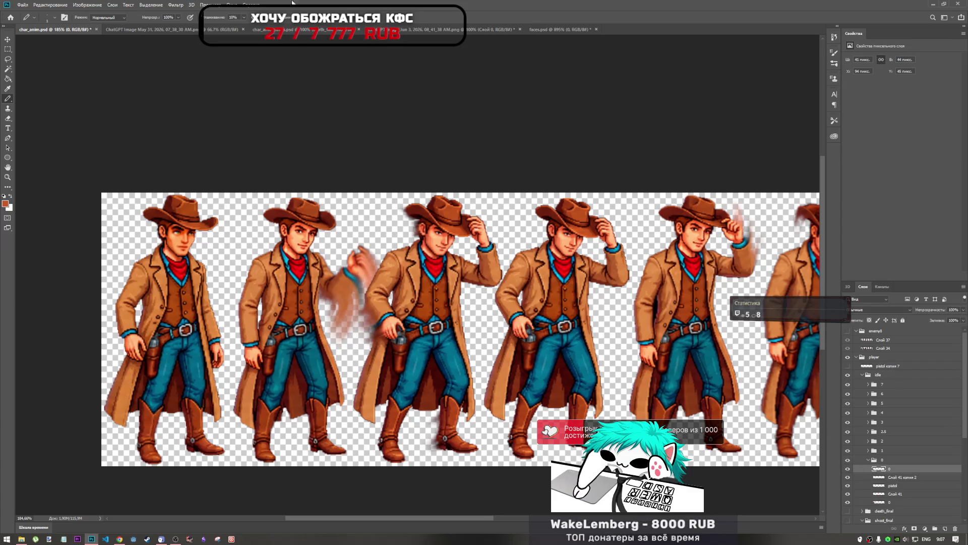
click(542, 32)
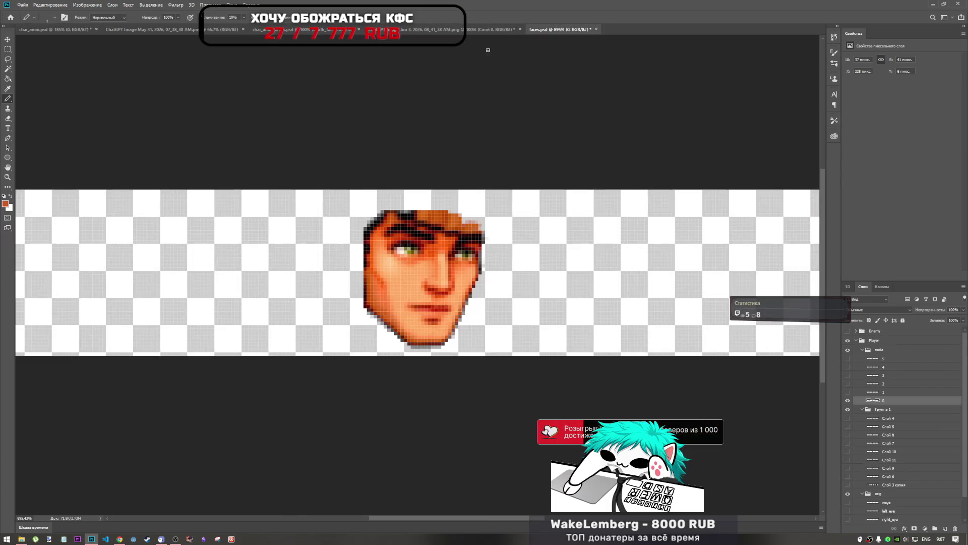
scroll(444, 243, down, 3)
click(847, 400)
click(848, 392)
click(879, 394)
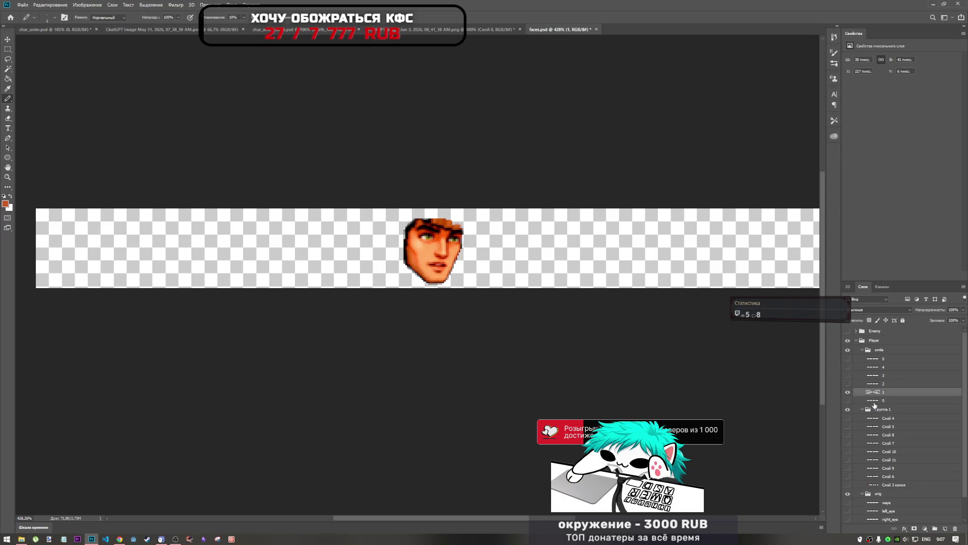
click(58, 29)
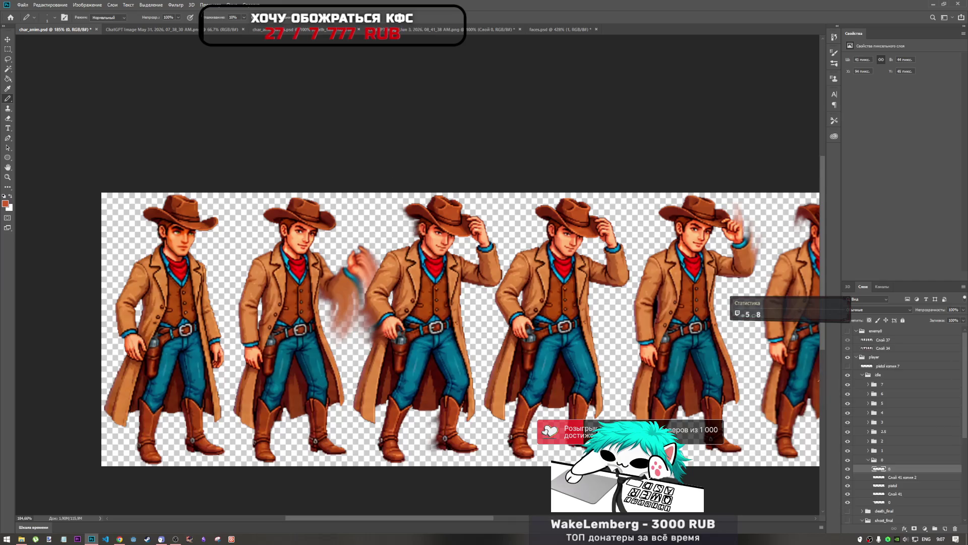
Place the face layer inside idle group 1 and move it onto the second cowboy's head
click(868, 461)
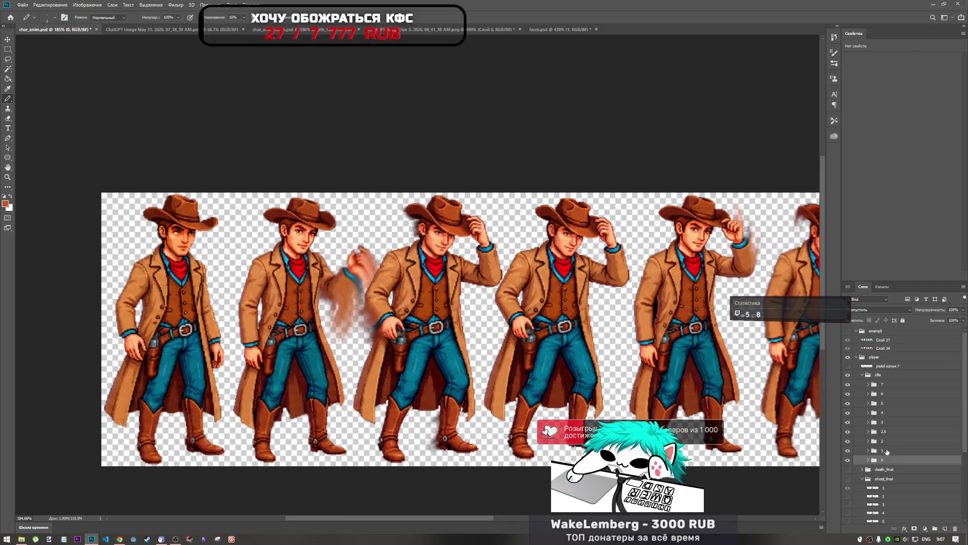
click(887, 452)
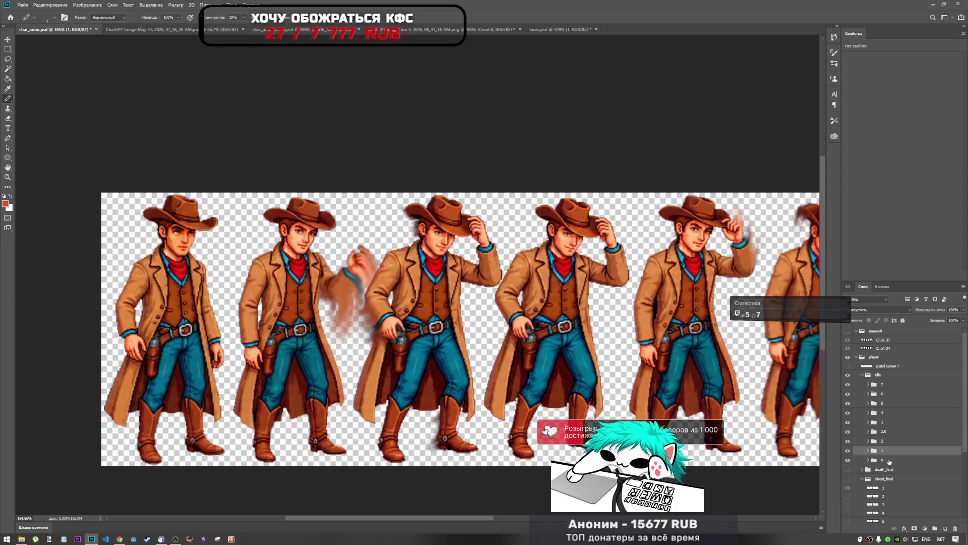
click(869, 451)
click(883, 459)
drag(883, 459, 891, 460)
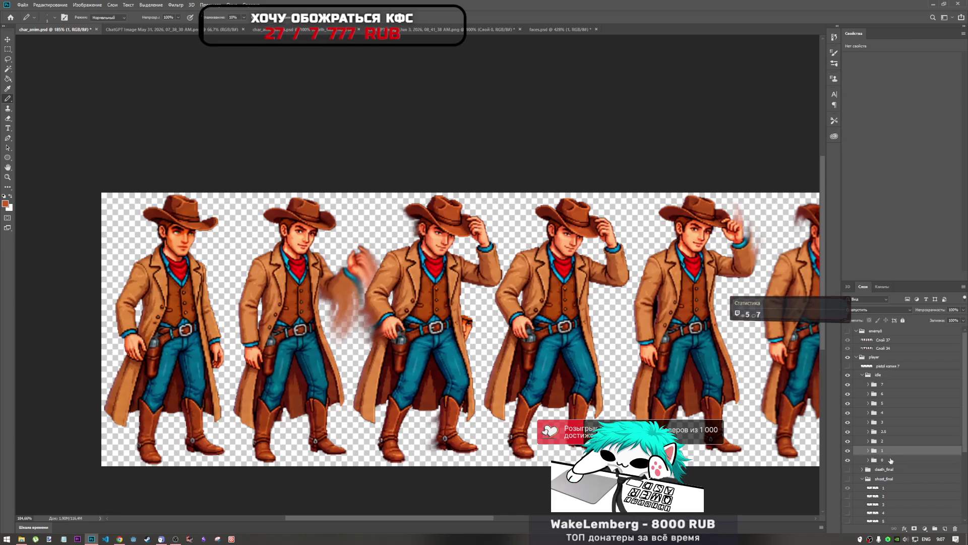
key(ctrl+t)
mouse_move(406, 277)
mouse_down()
mouse_move(294, 226)
mouse_move(348, 217)
mouse_up()
Enlarge the face to about 115% over the second cowboy's head and apply it
scroll(294, 225, up, 5)
scroll(294, 225, up, 3)
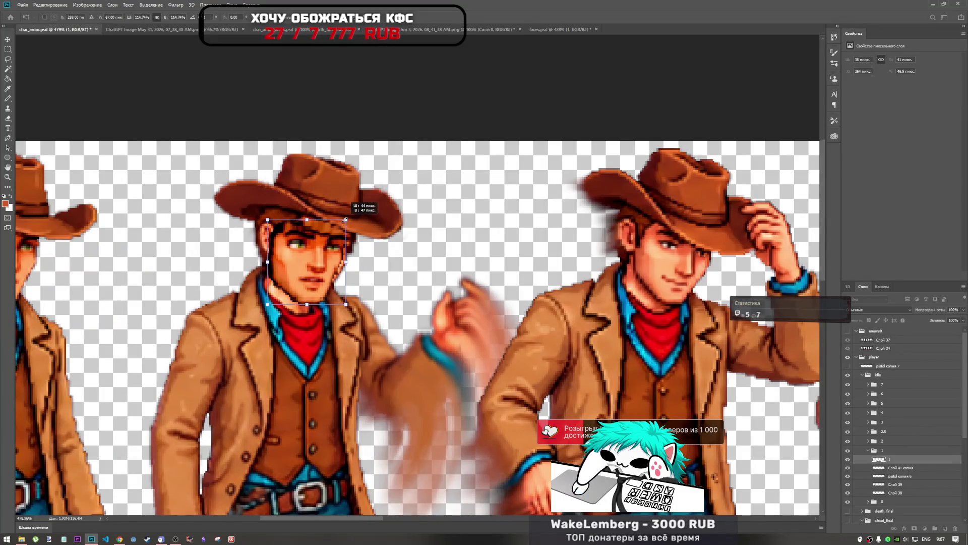
mouse_move(308, 258)
mouse_down()
mouse_move(290, 256)
mouse_move(314, 264)
mouse_up()
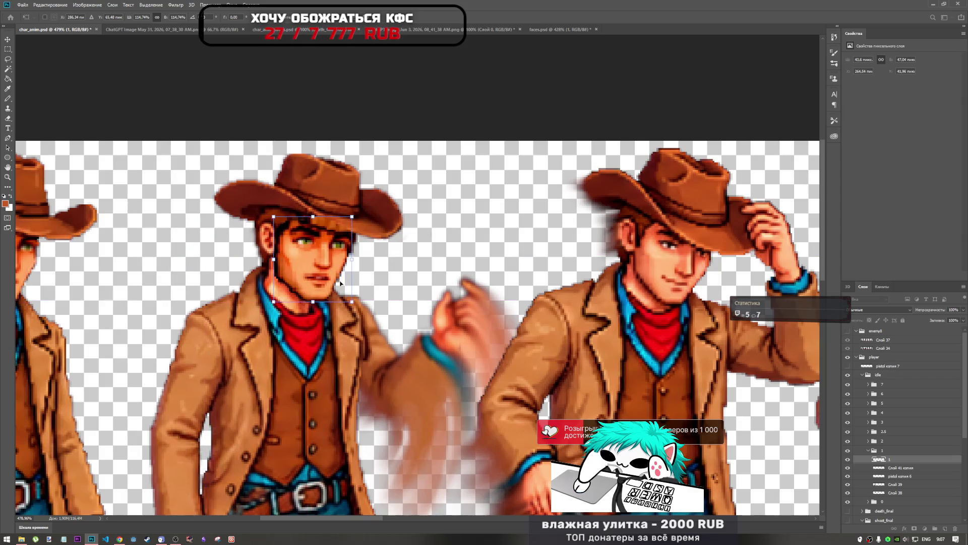
scroll(376, 290, down, 7)
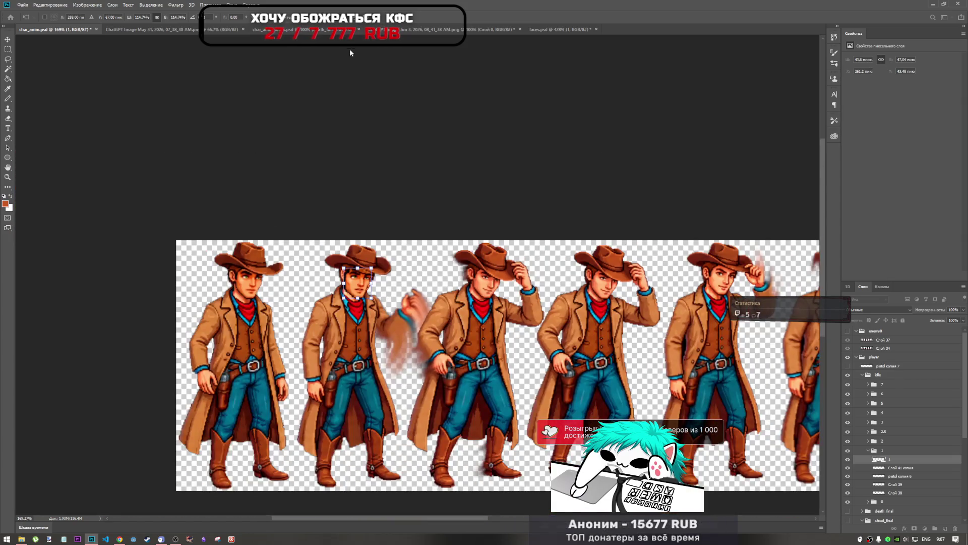
key(Return)
key(b)
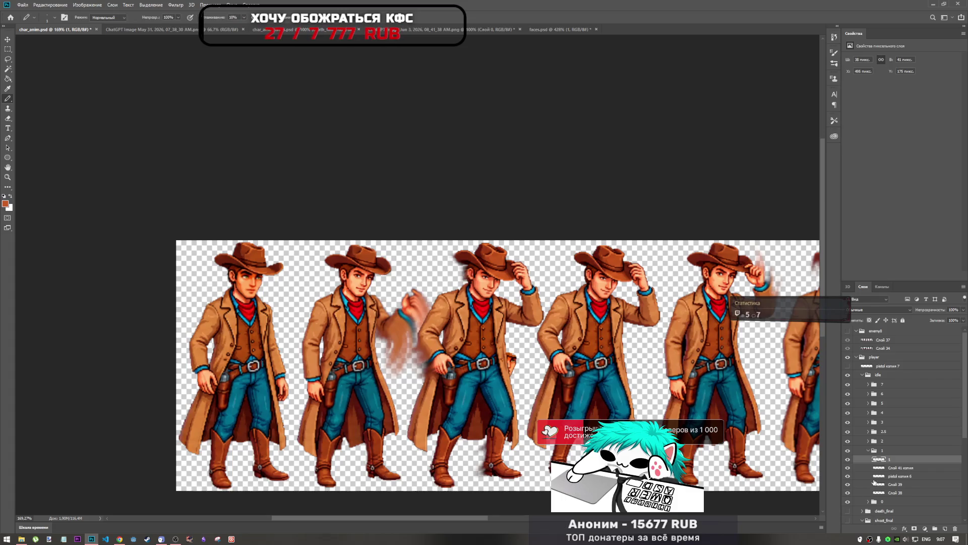
click(895, 465)
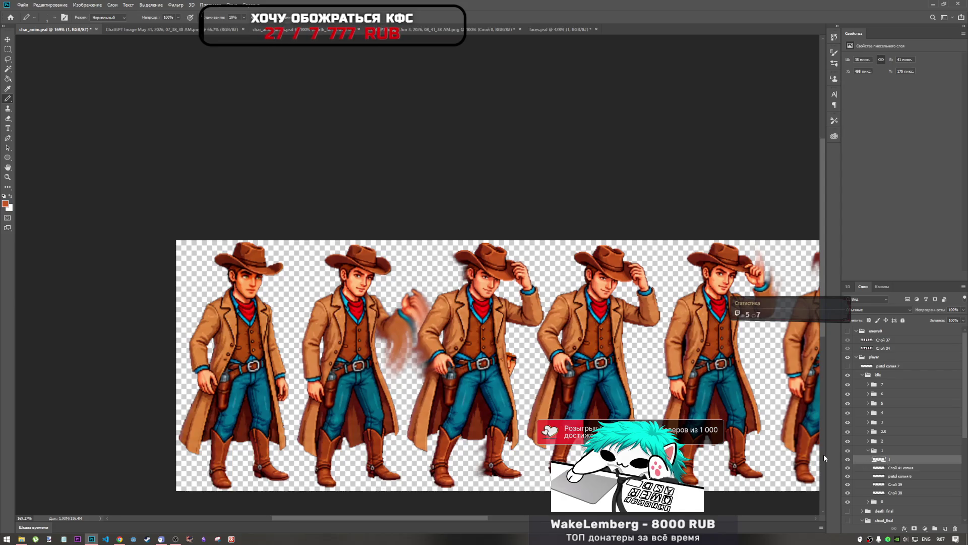
Delete the placed face layer, then select and show smile layers 5–1 in faces.psd
key(Delete)
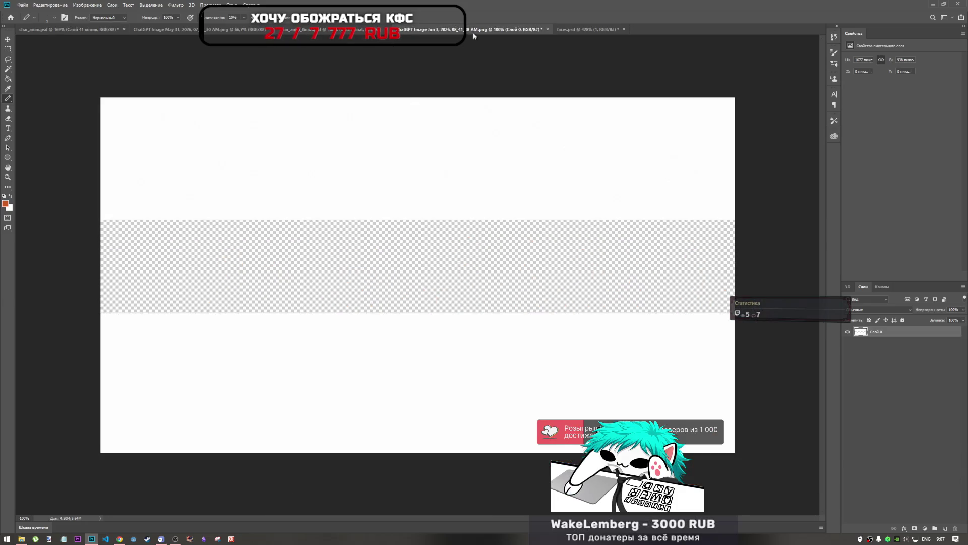
click(504, 29)
click(313, 30)
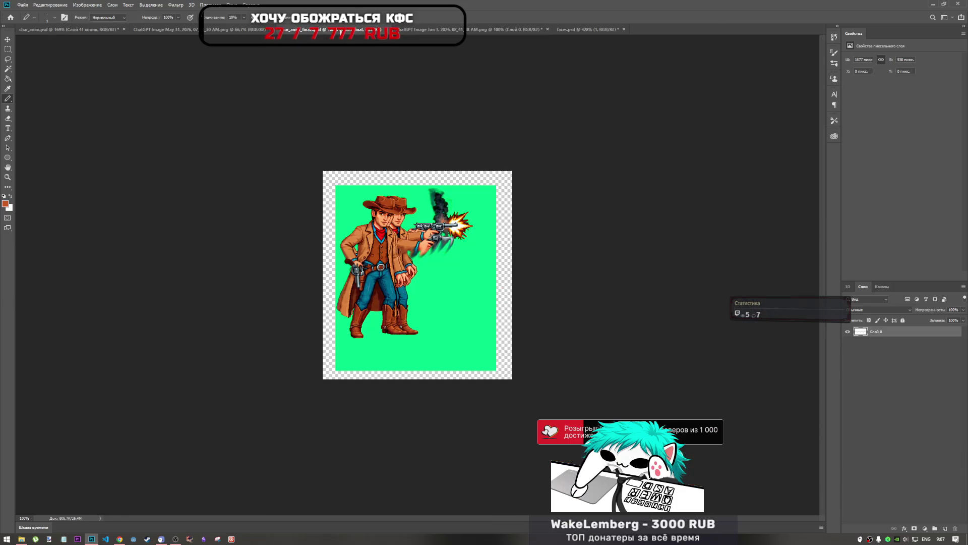
click(567, 30)
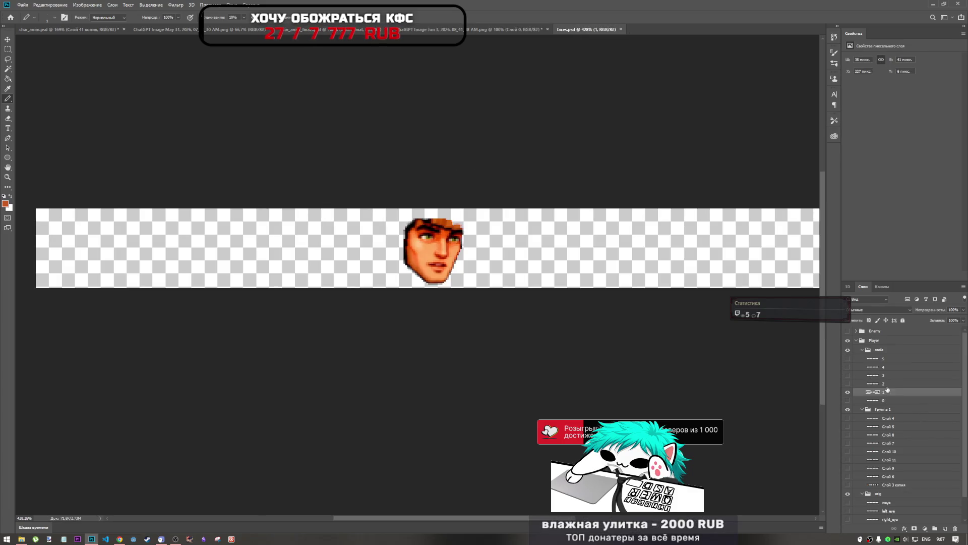
shift+click(886, 361)
drag(848, 388, 847, 359)
Bring the smile layers into idle group 1 of char_anim.psd and move them onto a cowboy's face
click(61, 29)
drag(589, 344, 588, 341)
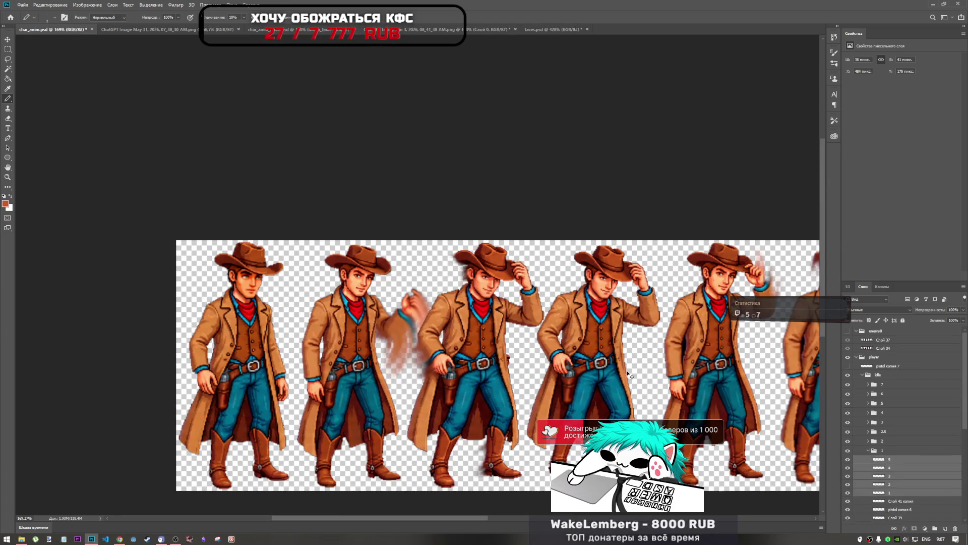
key(ctrl+t)
drag(570, 383, 249, 288)
Scale the smile face to about 108% over the first cowboy and apply it
scroll(249, 287, up, 6)
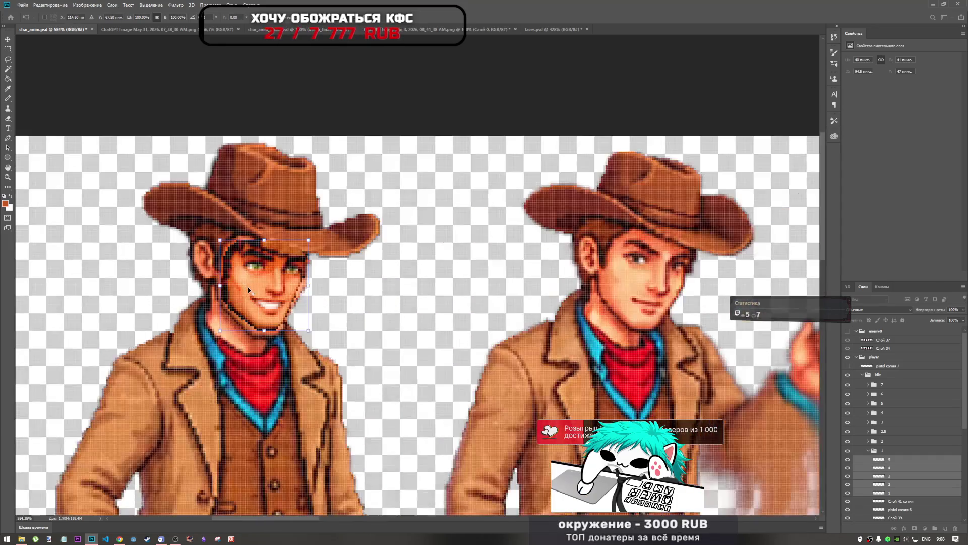
drag(308, 240, 312, 237)
mouse_move(270, 293)
mouse_down()
mouse_move(258, 286)
mouse_move(279, 287)
mouse_up()
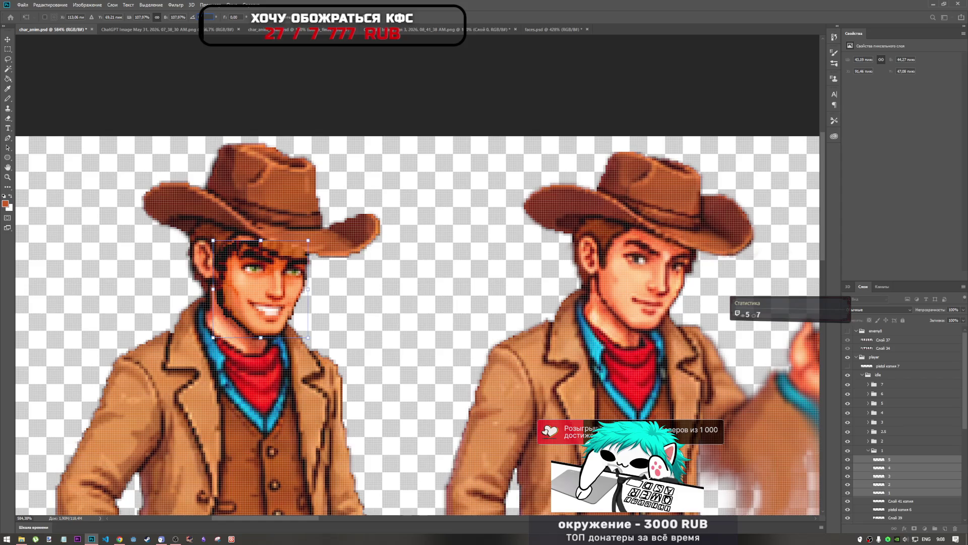
mouse_move(286, 289)
mouse_down()
mouse_move(275, 289)
mouse_move(306, 276)
mouse_up()
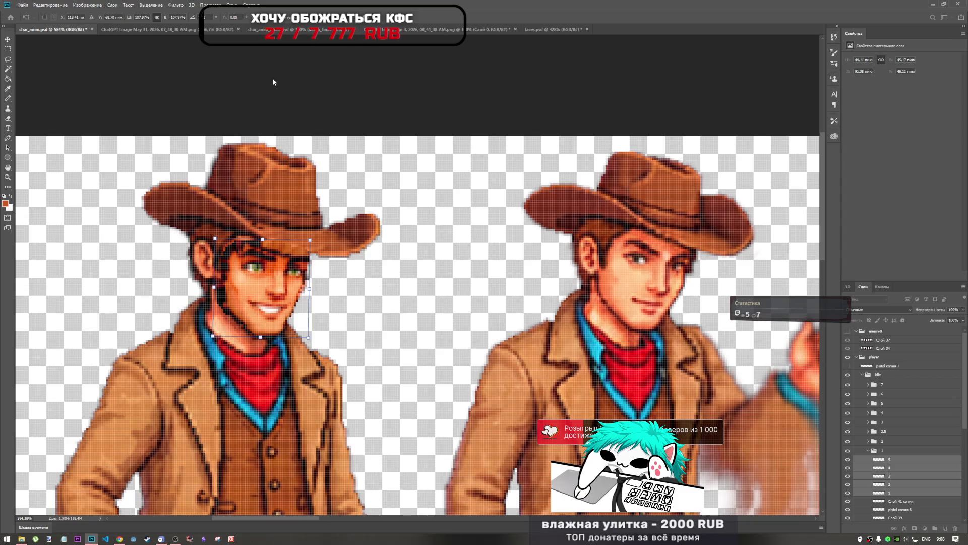
key(Return)
key(b)
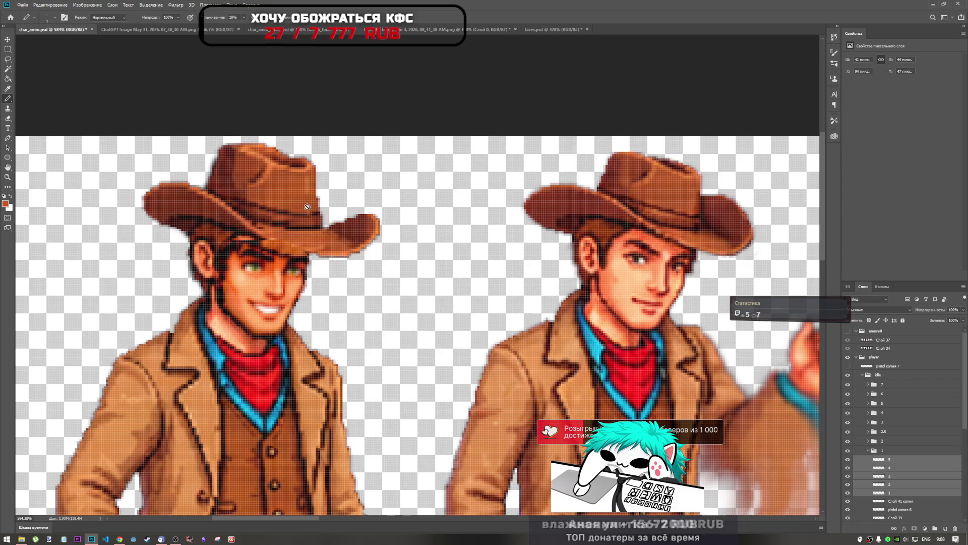
scroll(295, 262, down, 4)
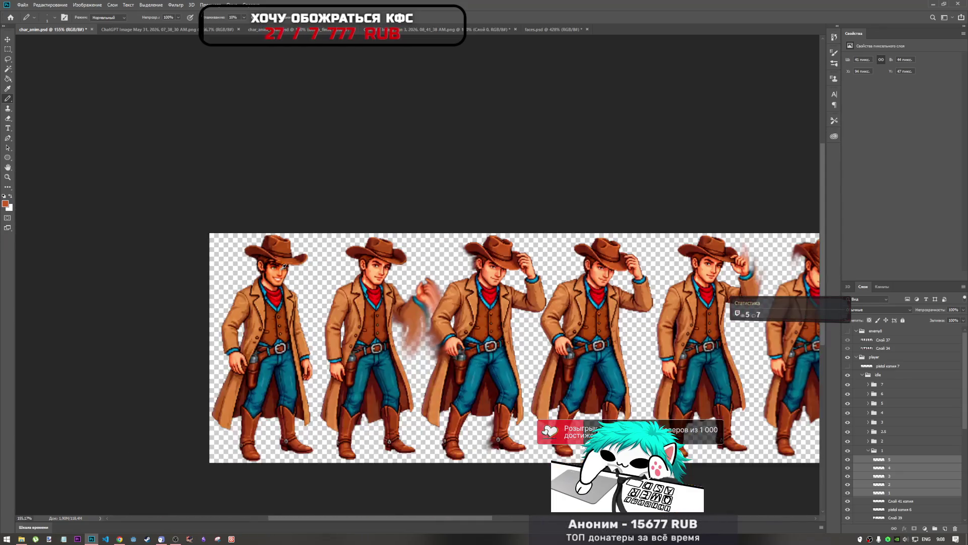
scroll(277, 267, up, 6)
Enlarge the face very slightly with a second transform
key(ctrl+t)
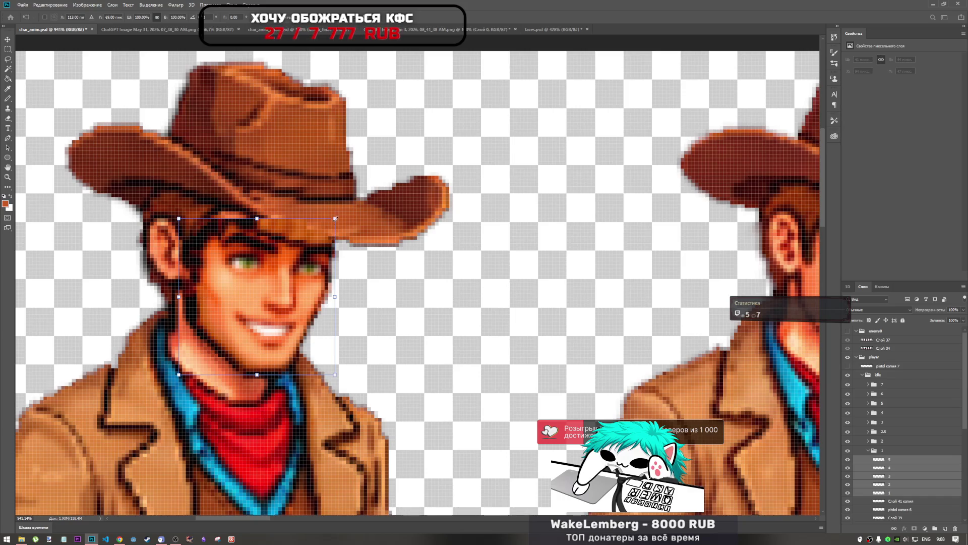
drag(338, 217, 341, 215)
key(b)
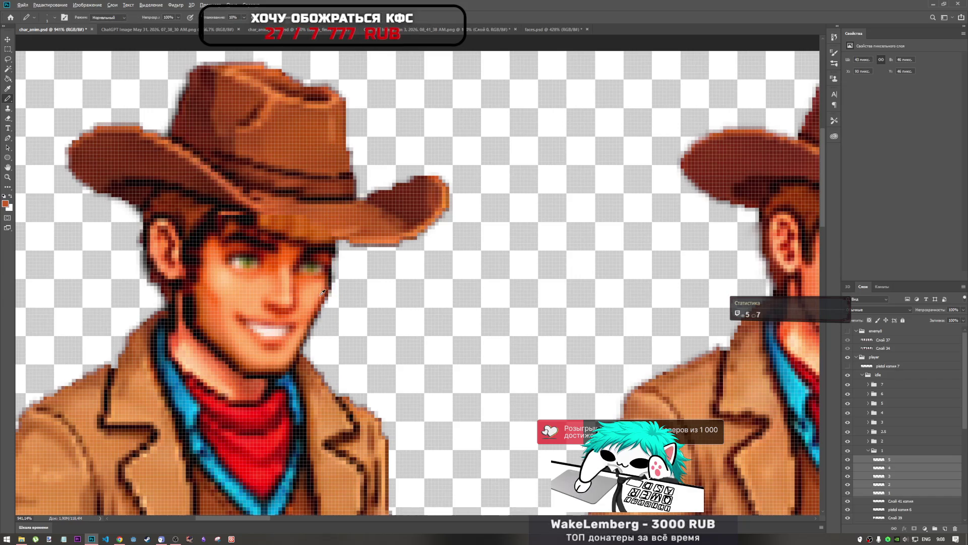
scroll(323, 292, down, 5)
Undo the resizing and move the face onto the first cowboy's head at about 110%
key(ctrl+z)
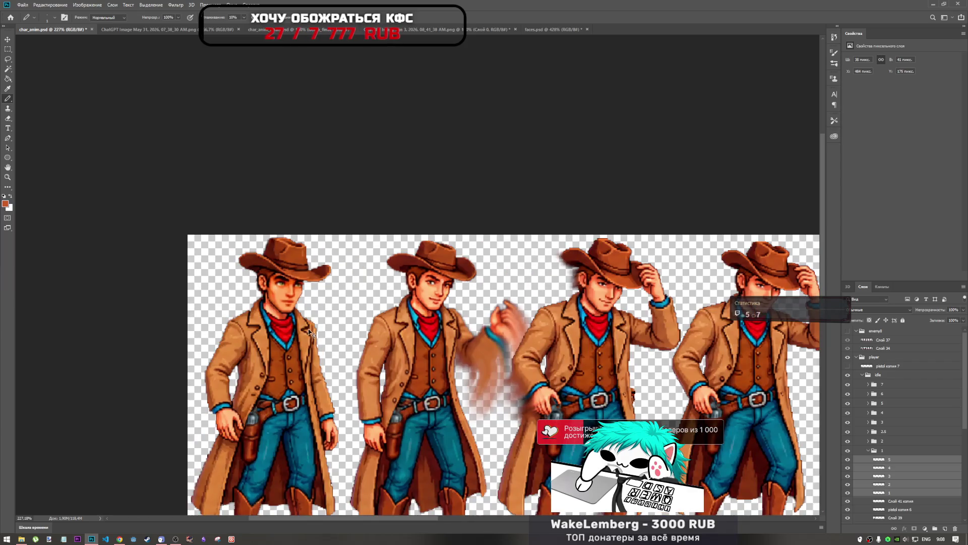
key(ctrl+t)
mouse_move(629, 412)
mouse_down()
mouse_move(565, 370)
mouse_move(330, 298)
mouse_move(293, 298)
mouse_up()
scroll(297, 290, up, 5)
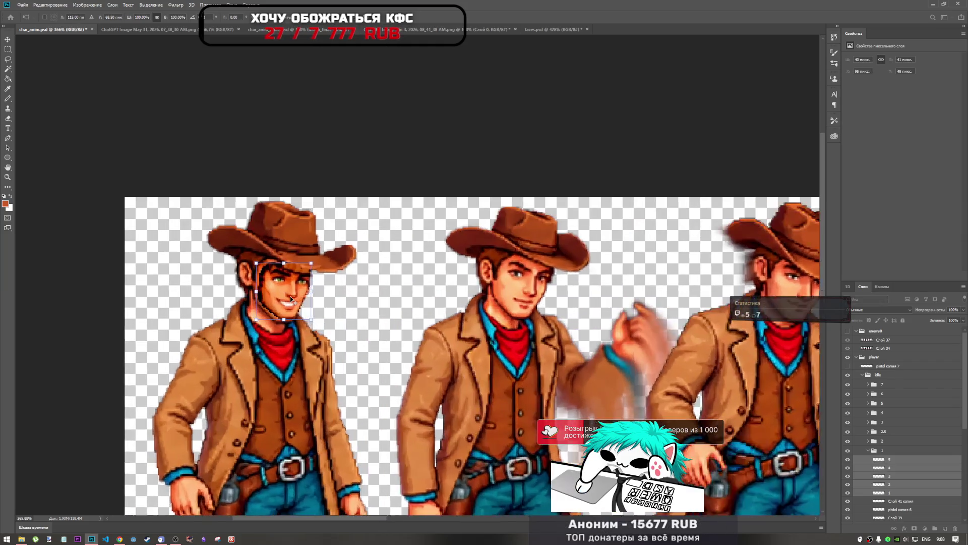
drag(330, 233, 338, 227)
drag(298, 283, 304, 280)
Fine-tune the face position with arrow nudges at about 111% scale and commit it
key(Right)
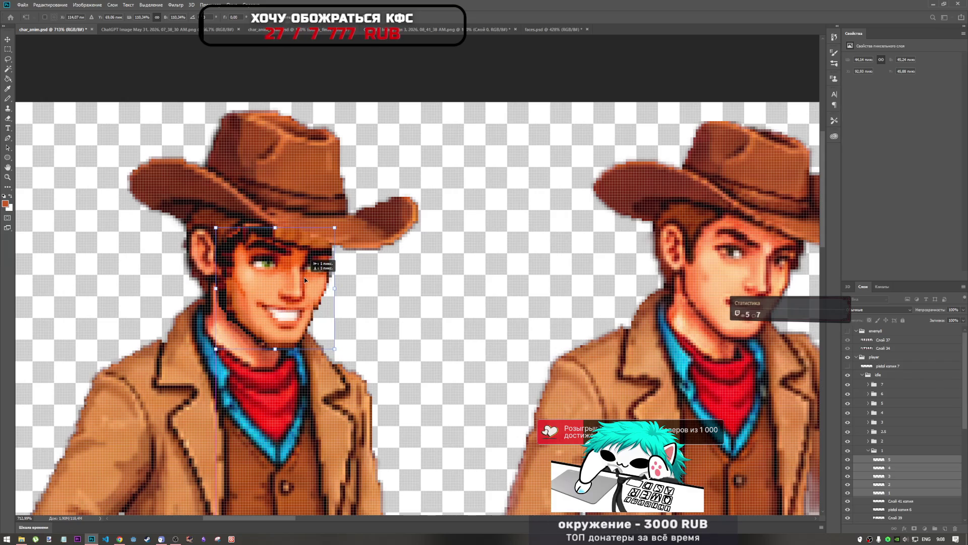
key(Up)
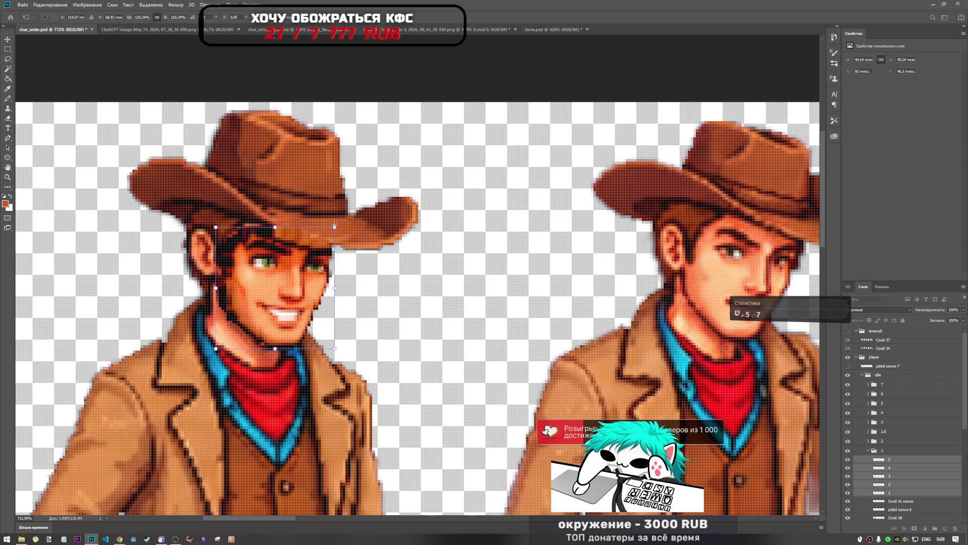
drag(335, 227, 333, 222)
key(Left)
key(Up)
mouse_move(302, 287)
mouse_down()
mouse_move(255, 297)
mouse_move(335, 287)
mouse_move(301, 291)
mouse_up()
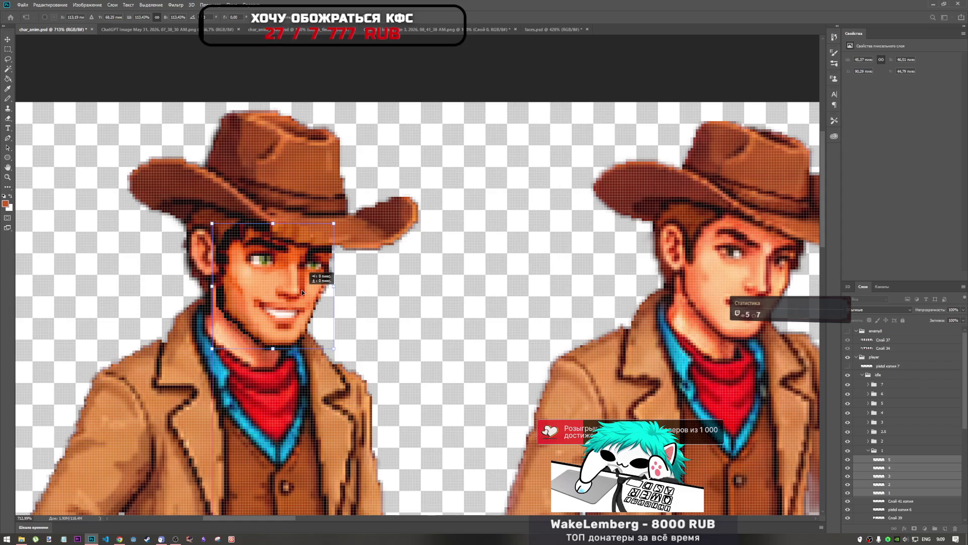
drag(334, 223, 333, 224)
key(Return)
Return to the Pencil and drag the smile layers higher in the idle group
key(b)
scroll(246, 295, down, 5)
scroll(247, 295, up, 4)
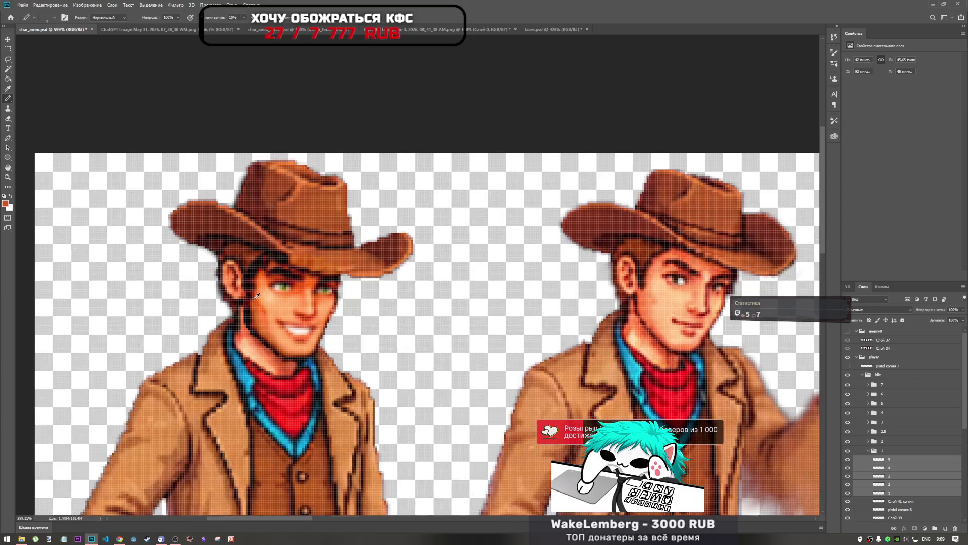
scroll(566, 392, down, 3)
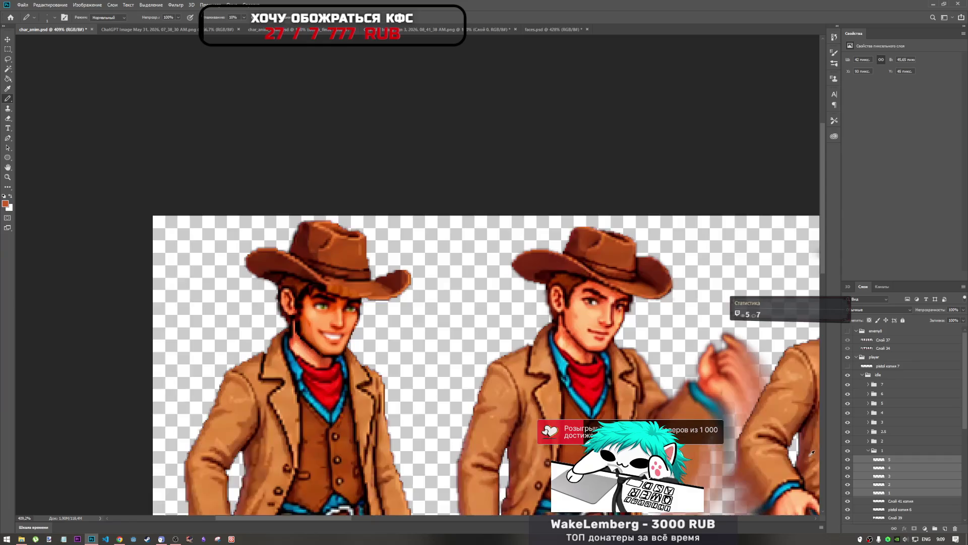
drag(896, 463, 892, 381)
Select smile layer 1 and compare faces by toggling layers 5 and 1 on and off
click(886, 496)
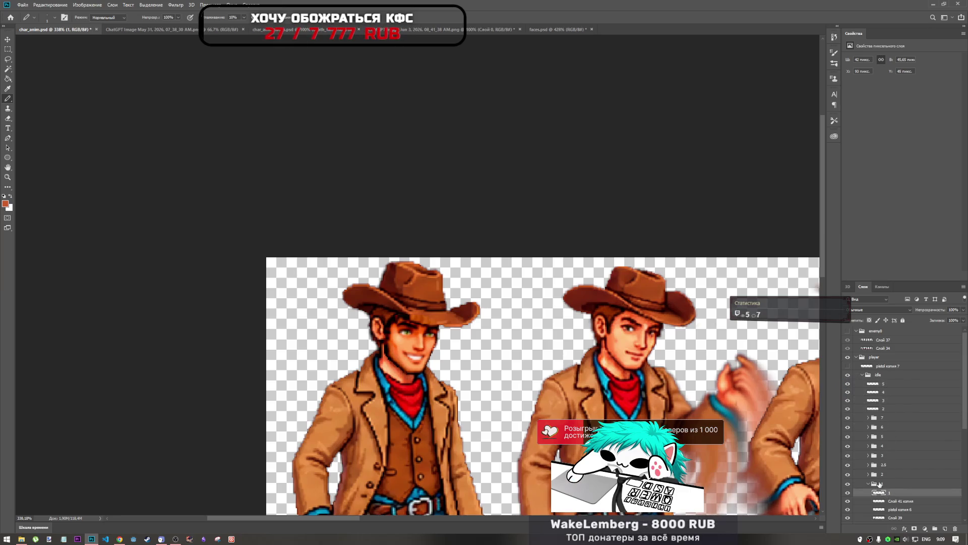
scroll(861, 445, down, 2)
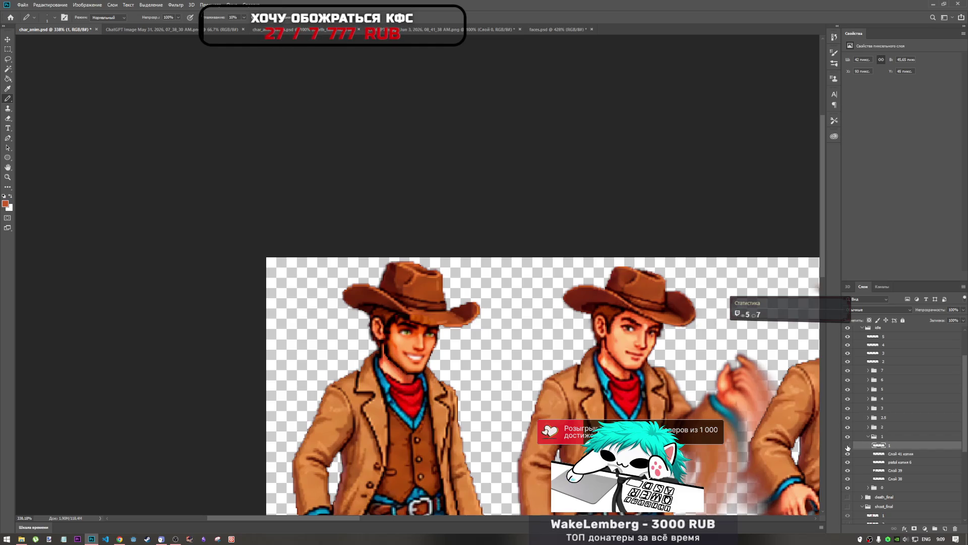
scroll(856, 383, up, 2)
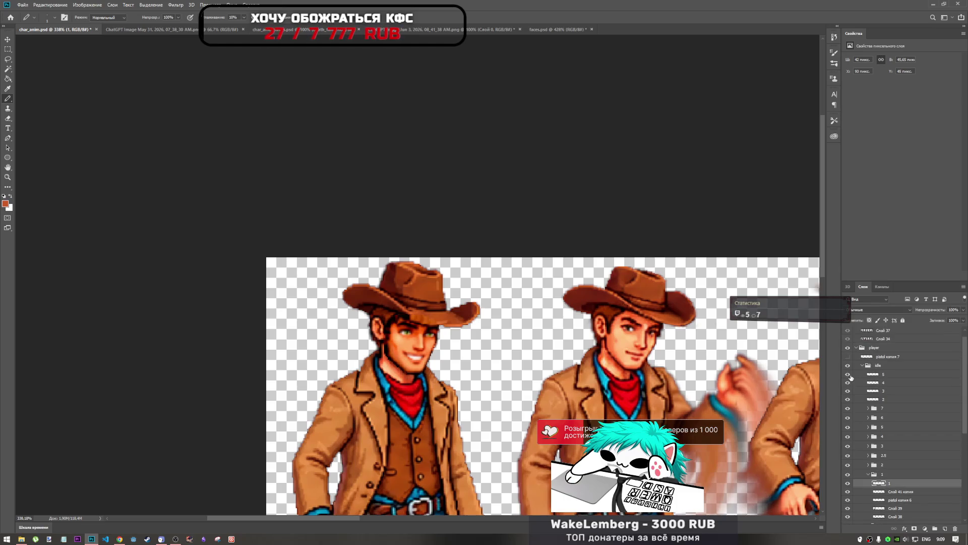
click(848, 375)
click(848, 382)
click(848, 382)
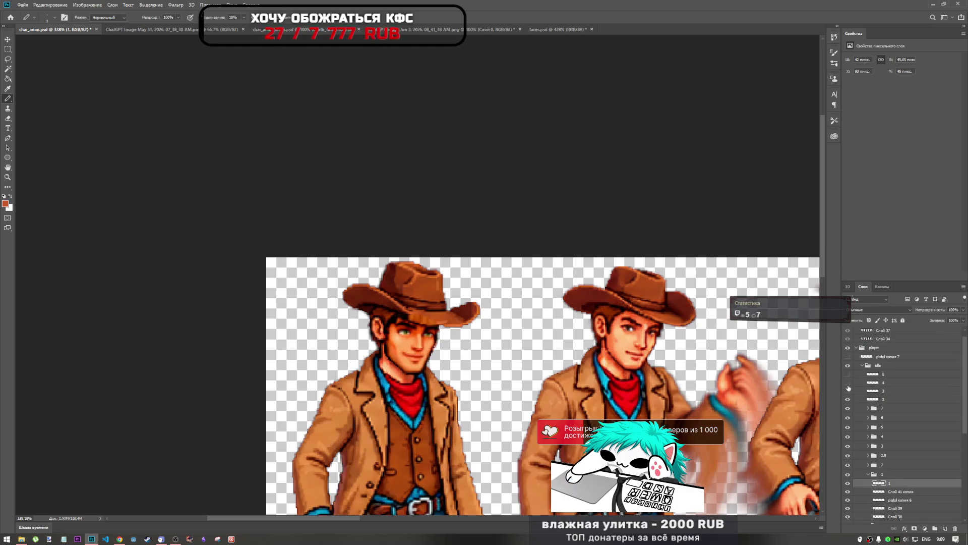
scroll(858, 429, down, 3)
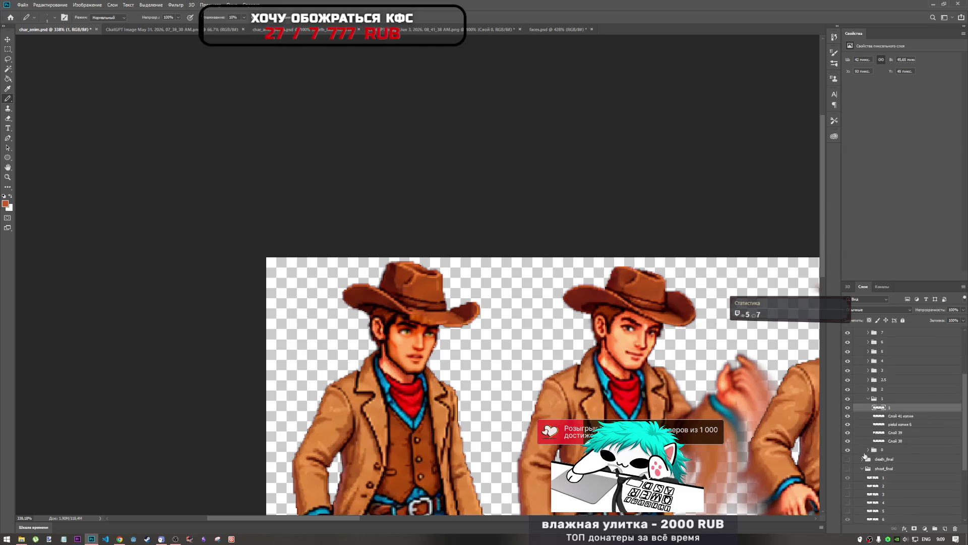
click(848, 408)
click(848, 408)
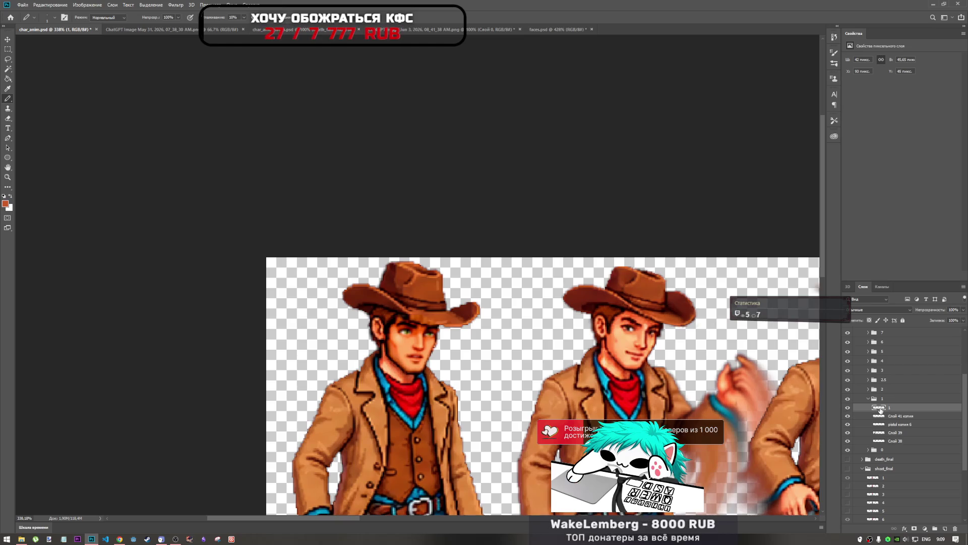
Move the selected smile face onto the second cowboy's head and fit the sprite strip in view
key(ctrl+t)
drag(434, 356, 658, 357)
key(ctrl+0)
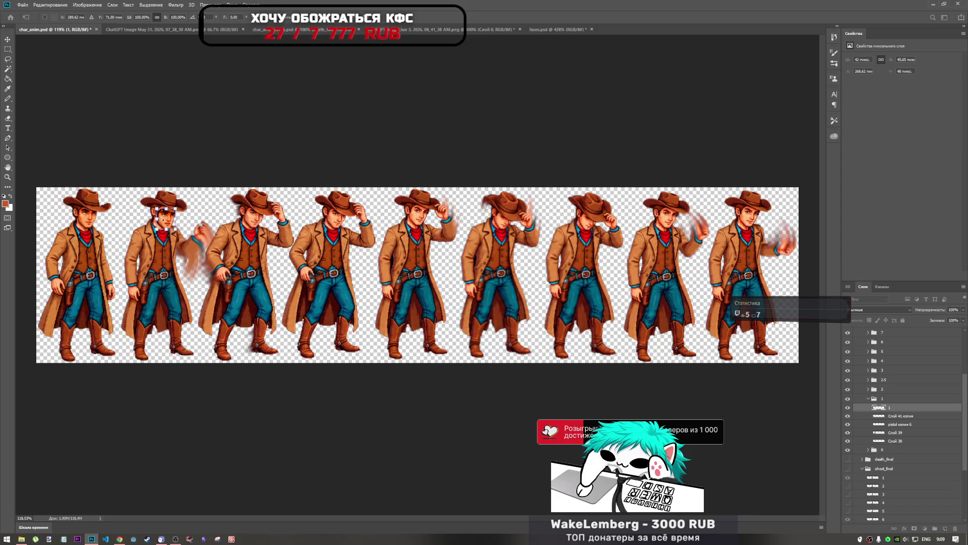
Position the smiling face squarely under the second cowboy's hat and commit the placement
mouse_move(166, 221)
mouse_down()
mouse_move(346, 211)
mouse_move(299, 210)
mouse_up()
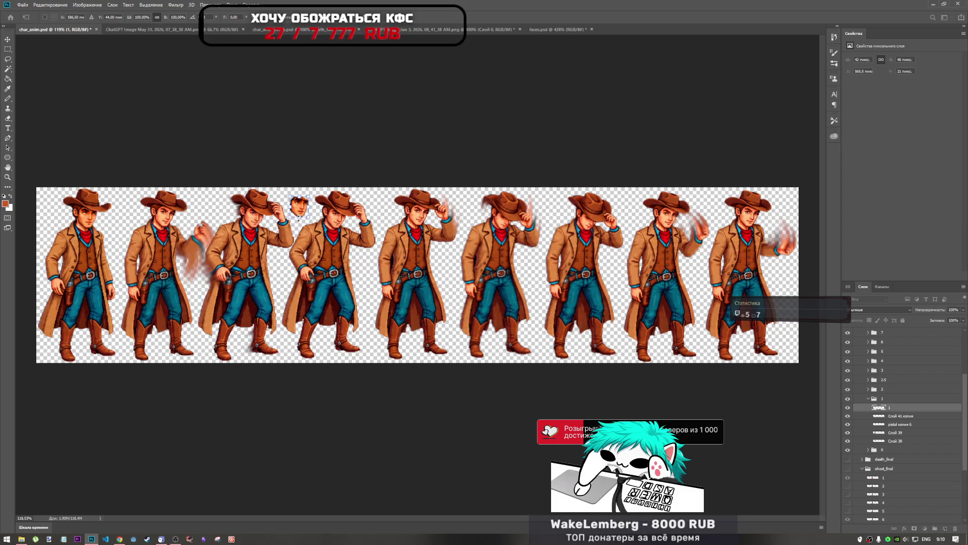
scroll(177, 234, up, 2)
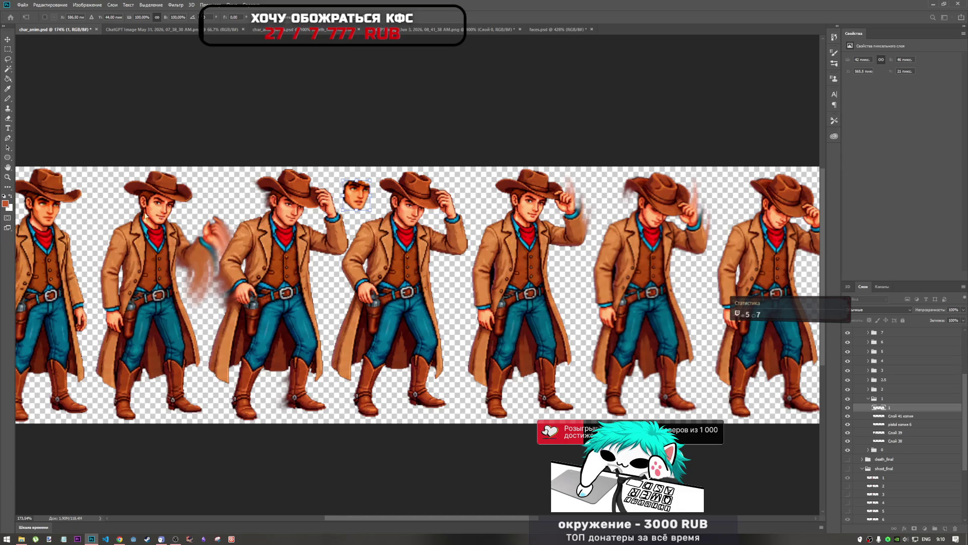
mouse_move(361, 200)
mouse_down()
mouse_move(153, 217)
mouse_move(163, 213)
mouse_up()
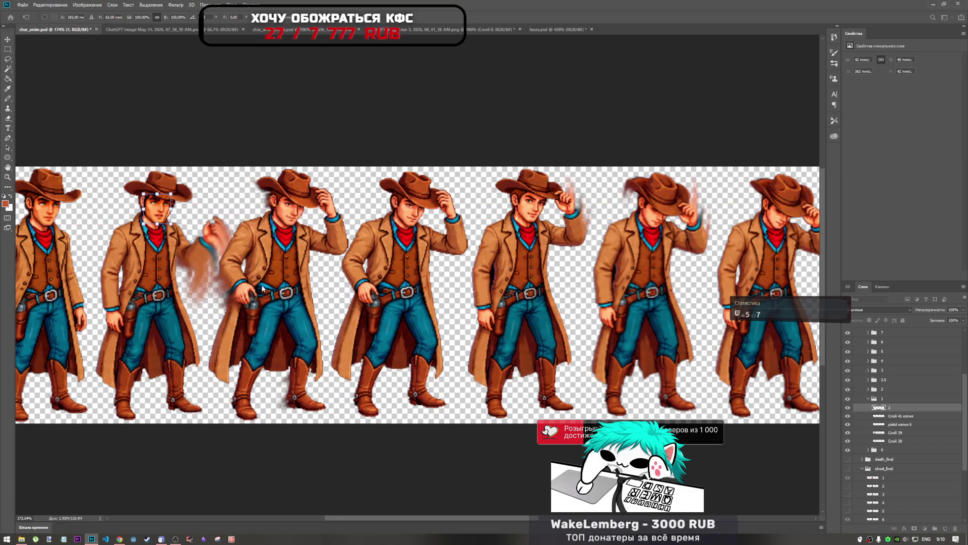
drag(59, 196, 342, 293)
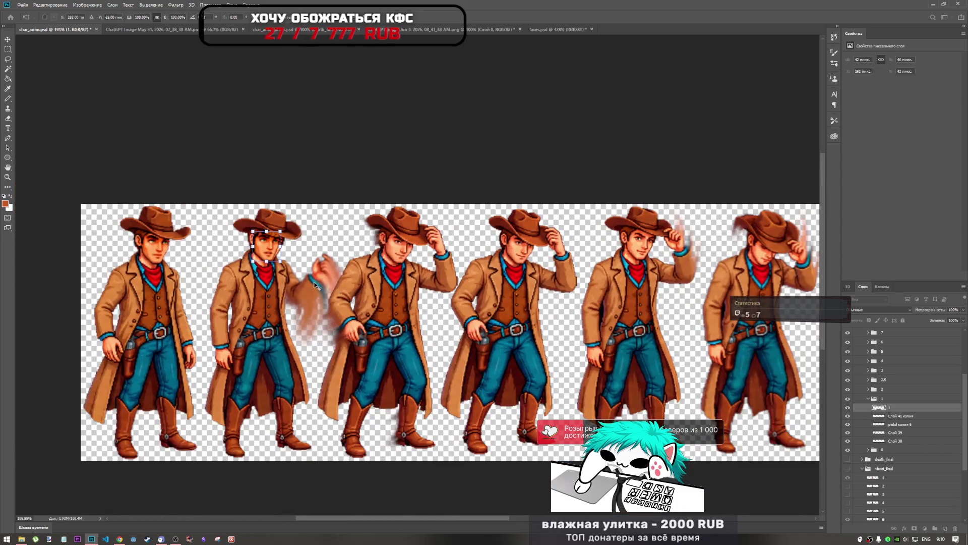
scroll(255, 235, up, 5)
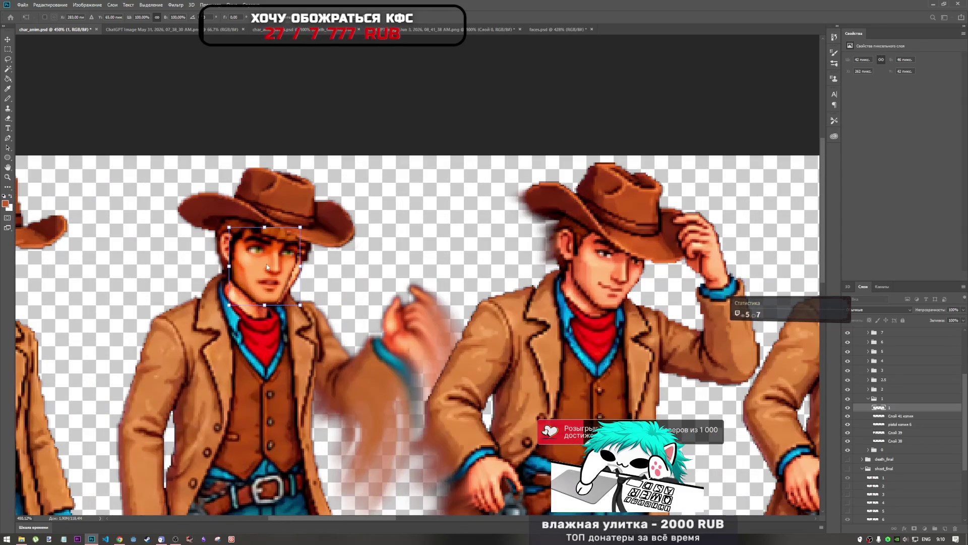
mouse_move(267, 268)
mouse_down()
mouse_move(298, 249)
mouse_move(286, 257)
mouse_up()
drag(286, 258, 291, 254)
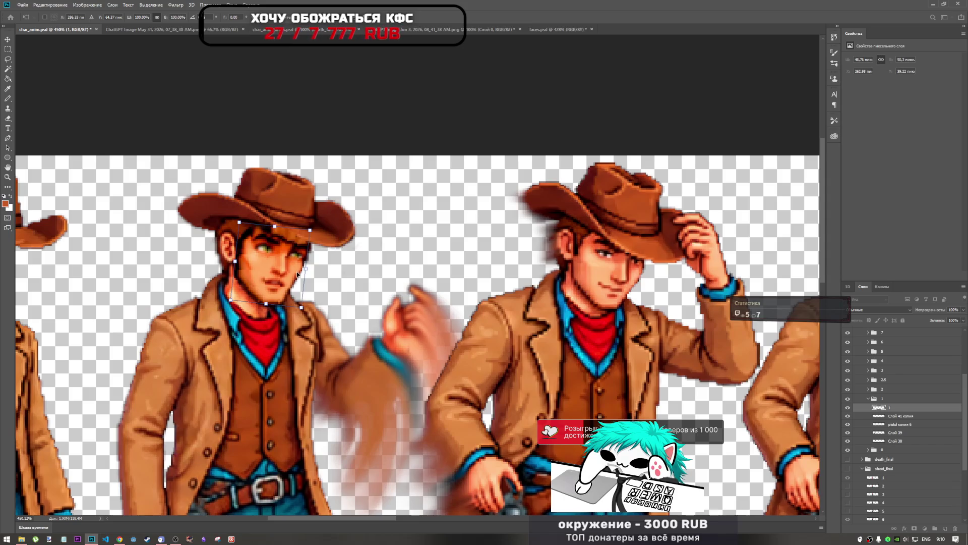
key(b)
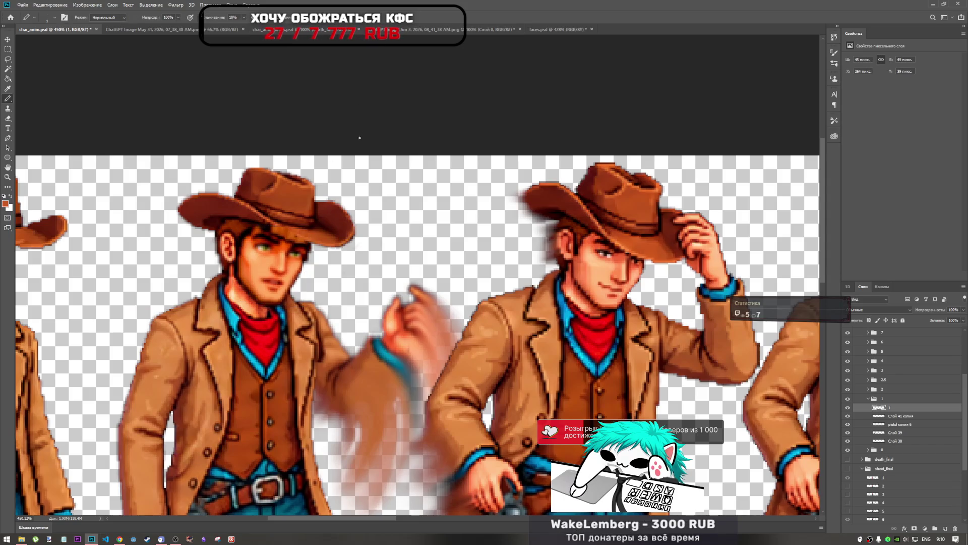
key(ctrl+t)
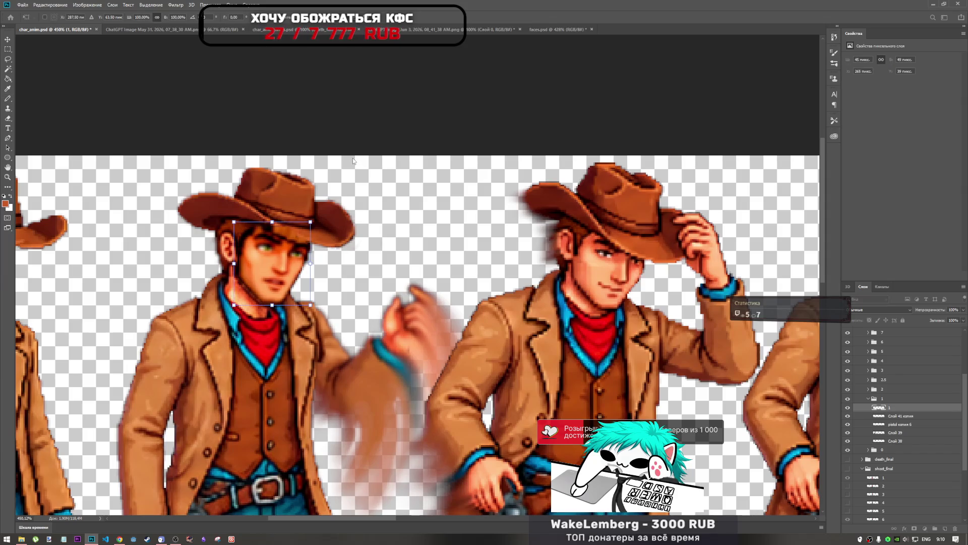
key(b)
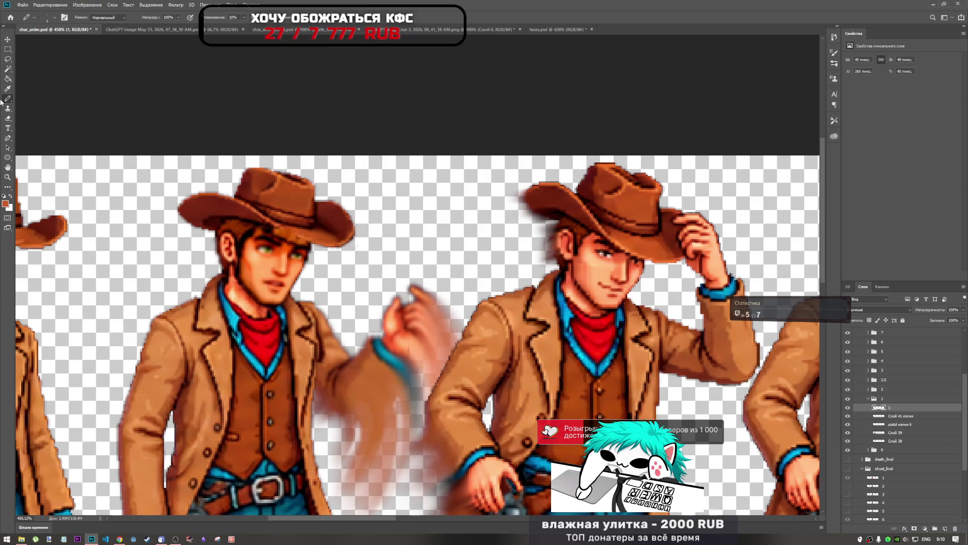
click(7, 118)
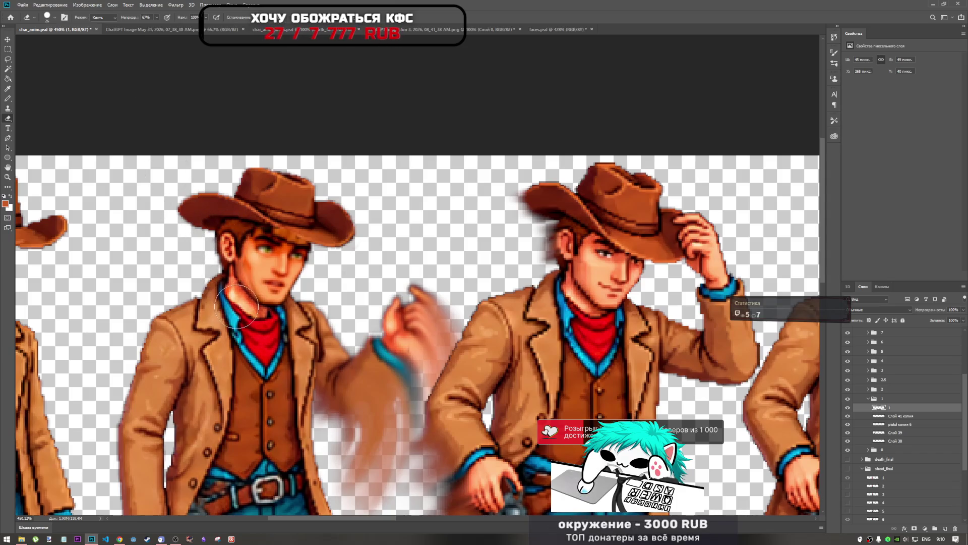
Erase face pixels over the hat brim and hair at 100% eraser opacity, then lower it to 41%
drag(228, 226, 235, 221)
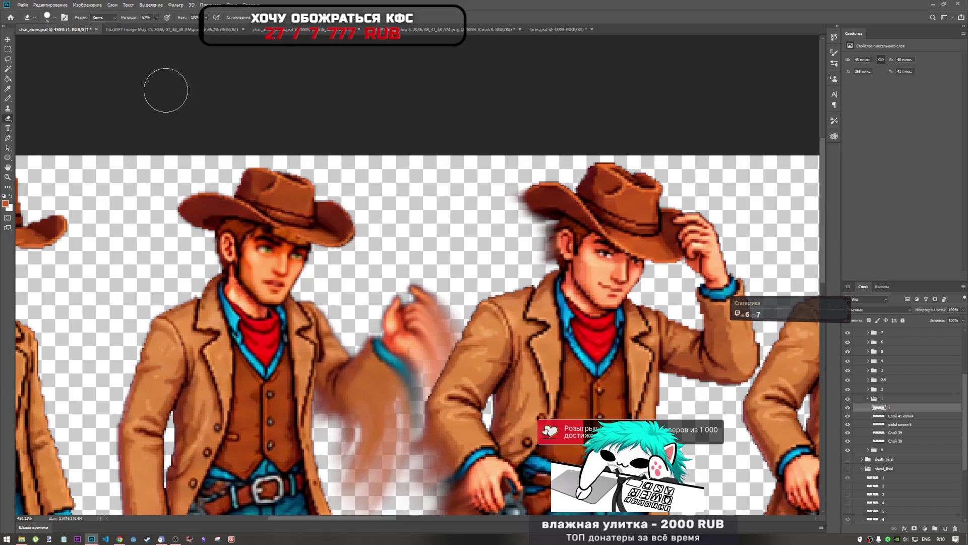
drag(157, 17, 192, 32)
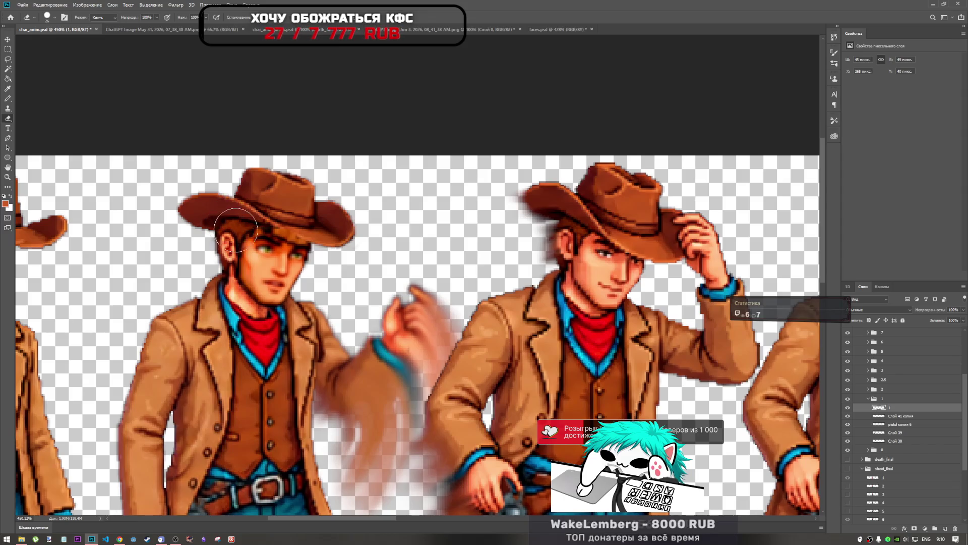
right_click(227, 220)
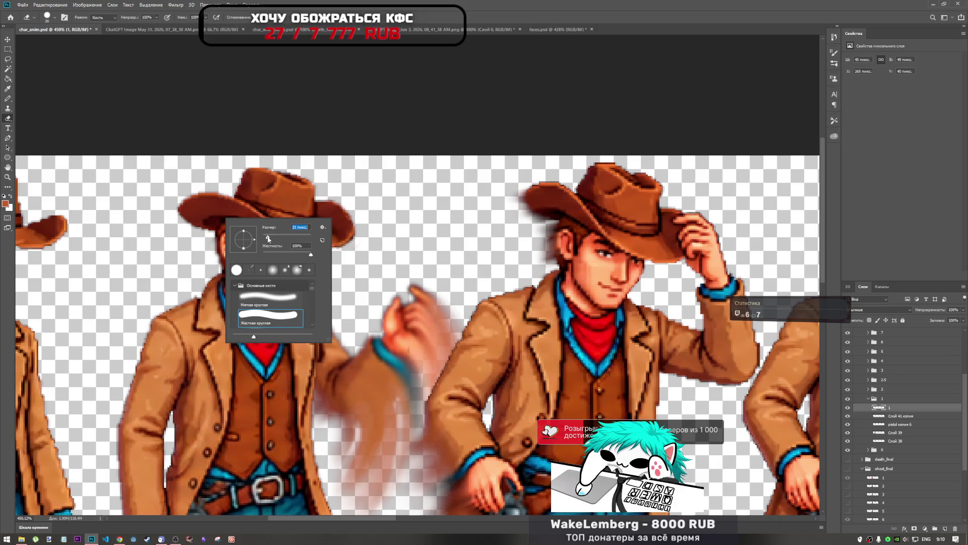
click(346, 80)
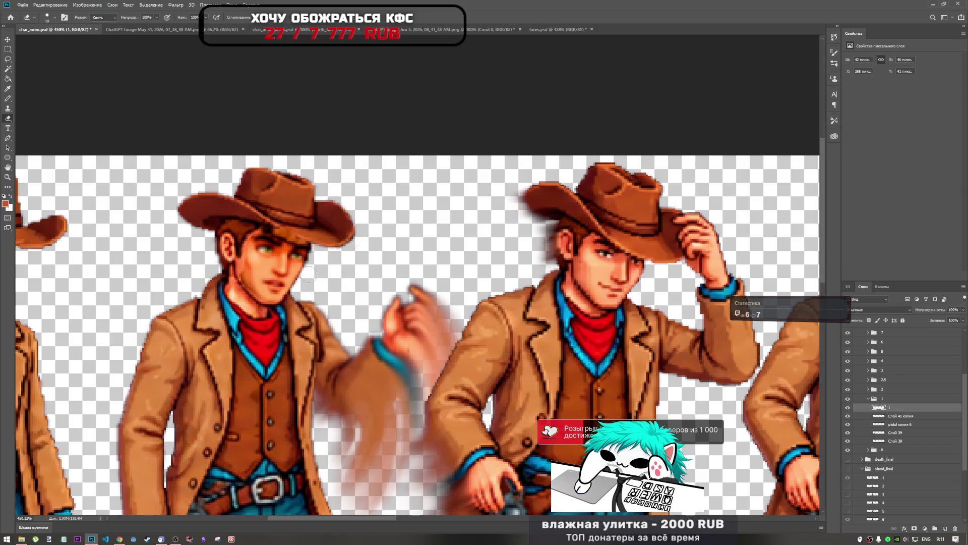
drag(316, 246, 291, 234)
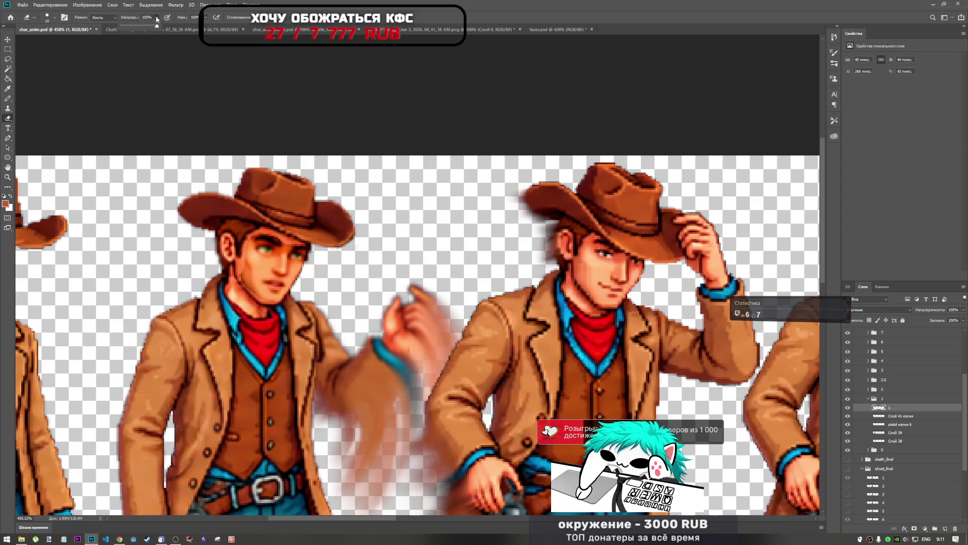
drag(137, 29, 136, 28)
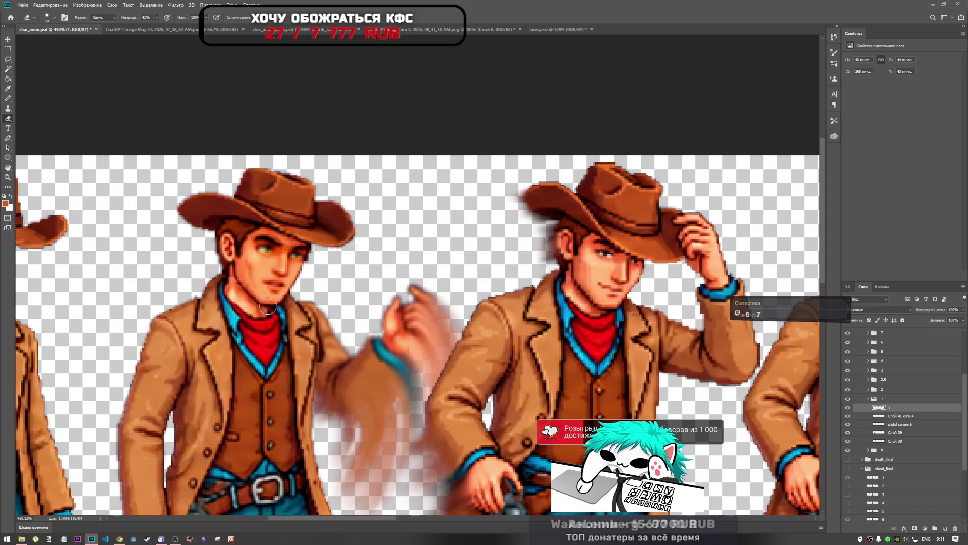
Undo three erasures to restore the forehead and eyebrow pixels
scroll(246, 320, down, 3)
scroll(227, 298, up, 4)
scroll(227, 297, down, 2)
scroll(242, 268, up, 5)
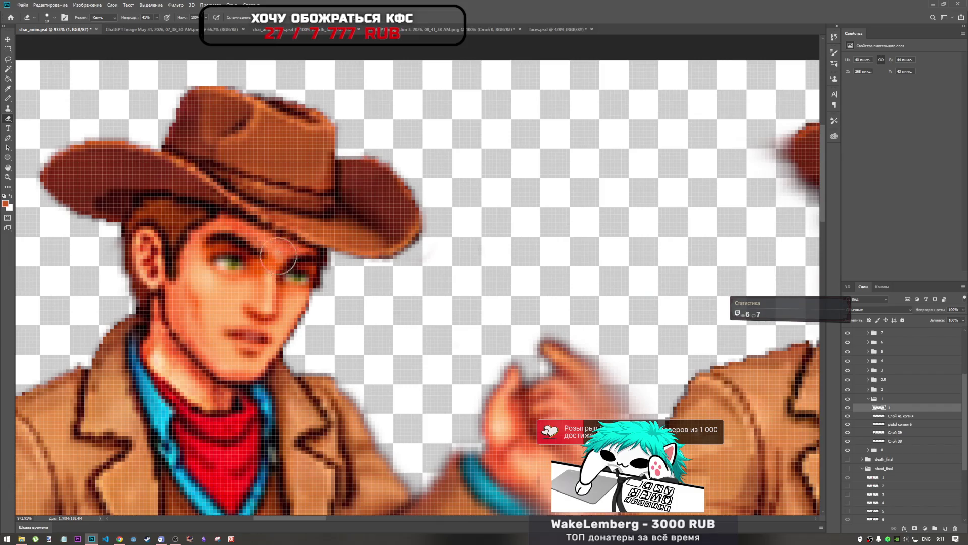
scroll(298, 268, down, 3)
scroll(278, 303, down, 1)
scroll(270, 247, up, 4)
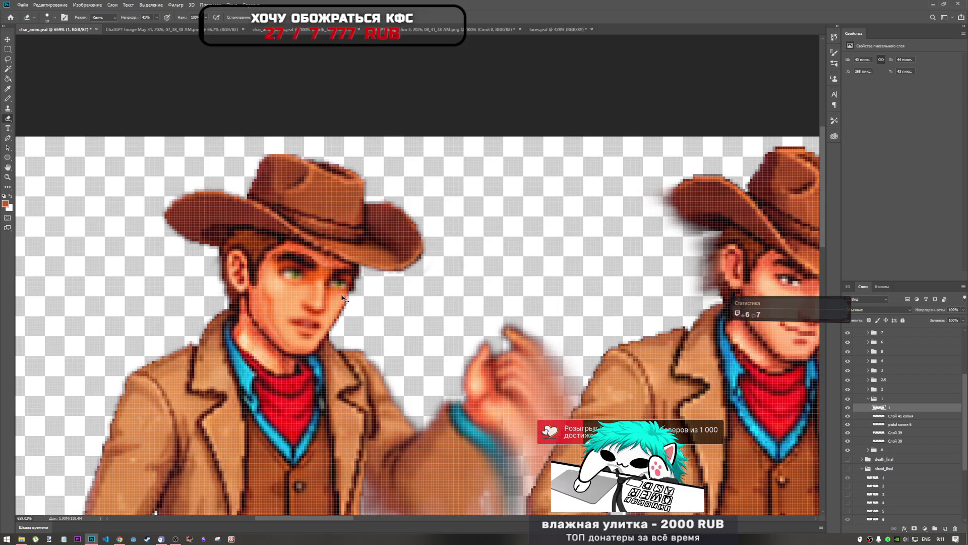
key(ctrl+z)
key(ctrl+z)
key(ctrl+z)
key(ctrl+z)
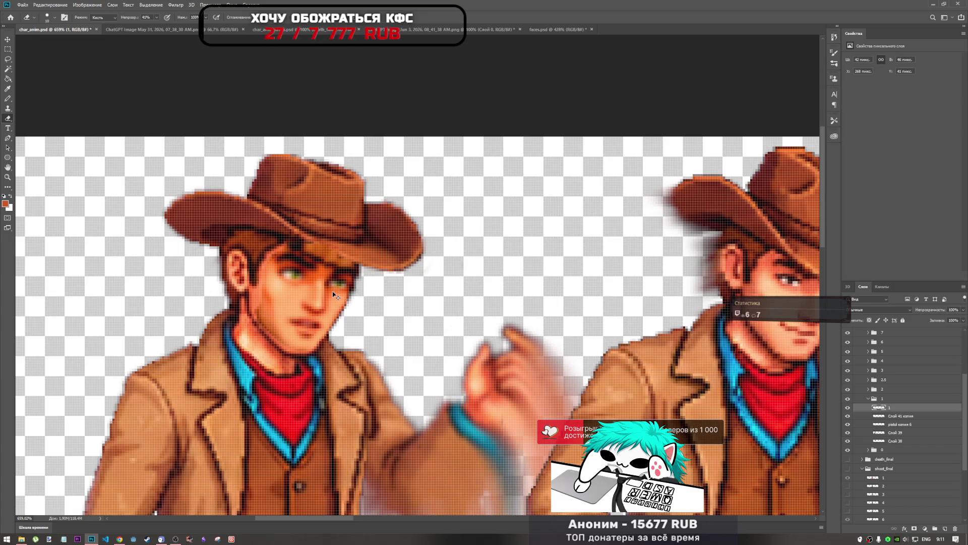
key(ctrl+z)
key(ctrl+z)
key(ctrl+z)
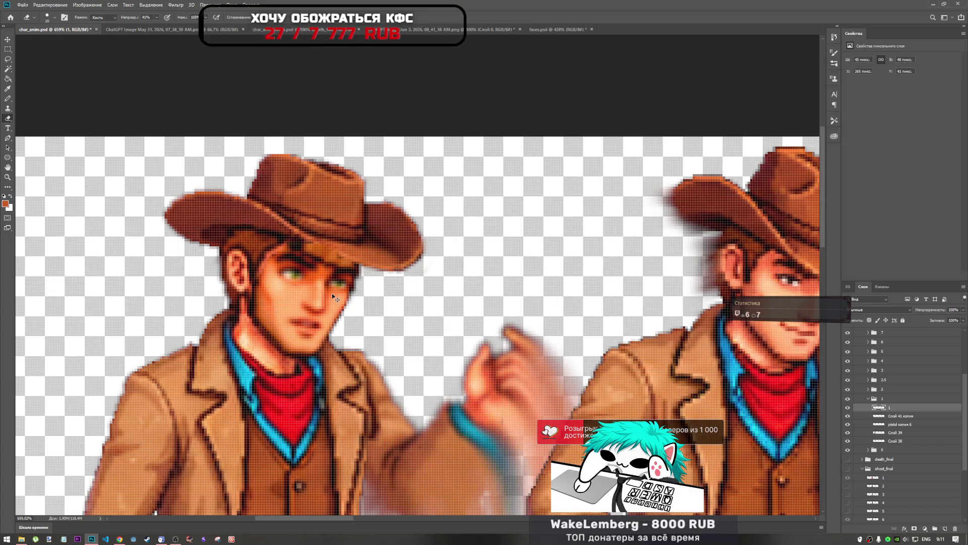
key(ctrl+z)
key(ctrl+z)
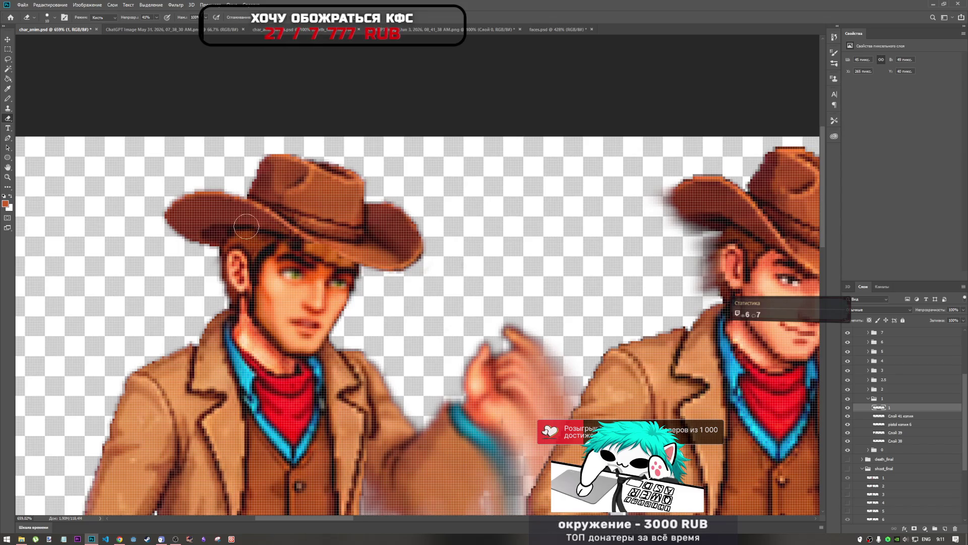
With the eraser at 100%, trim the face's left edge from ear to neck and its top
click(156, 18)
drag(249, 11, 249, 12)
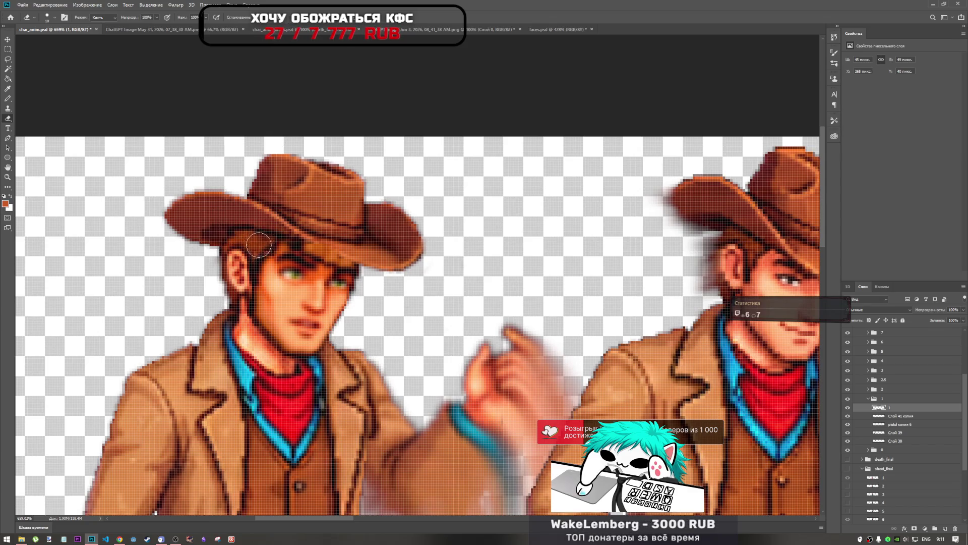
drag(245, 263, 237, 321)
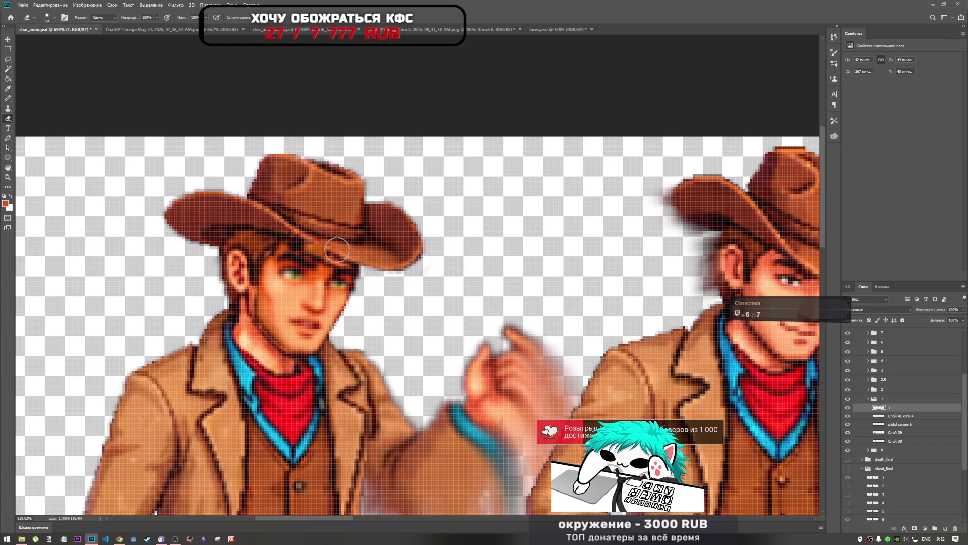
mouse_move(325, 248)
mouse_down()
mouse_move(270, 236)
mouse_move(320, 249)
mouse_up()
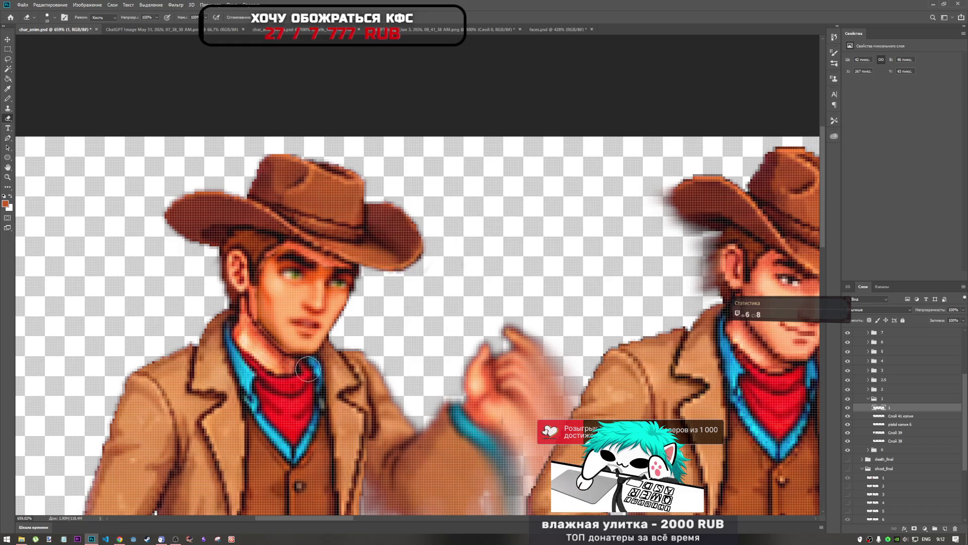
Slightly lower the face layer's opacity, leaving the blend mode unchanged
scroll(238, 300, down, 3)
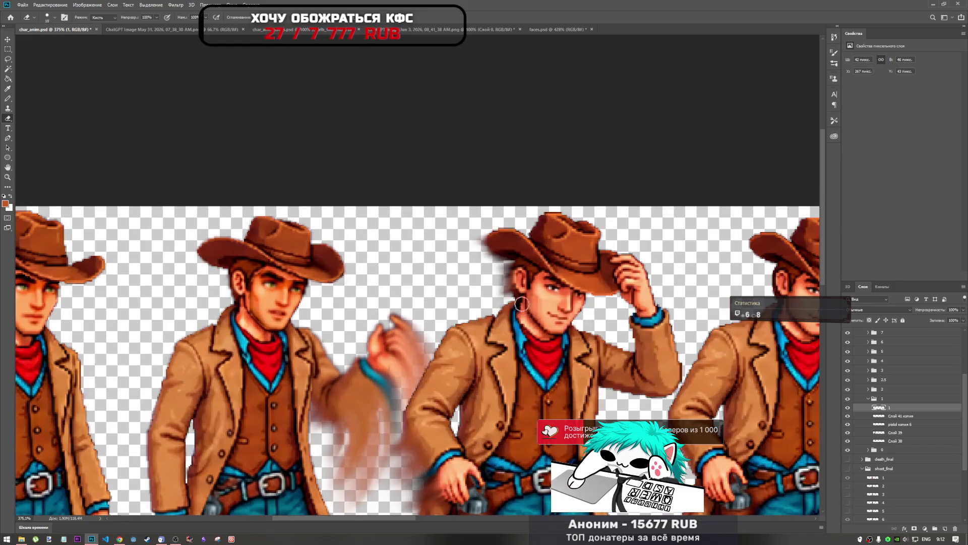
drag(917, 310, 910, 308)
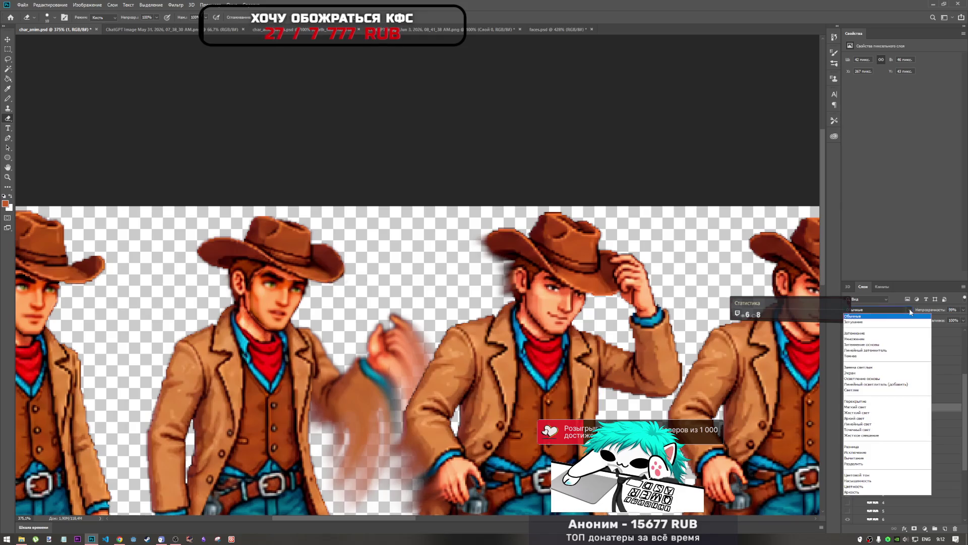
click(910, 308)
click(912, 307)
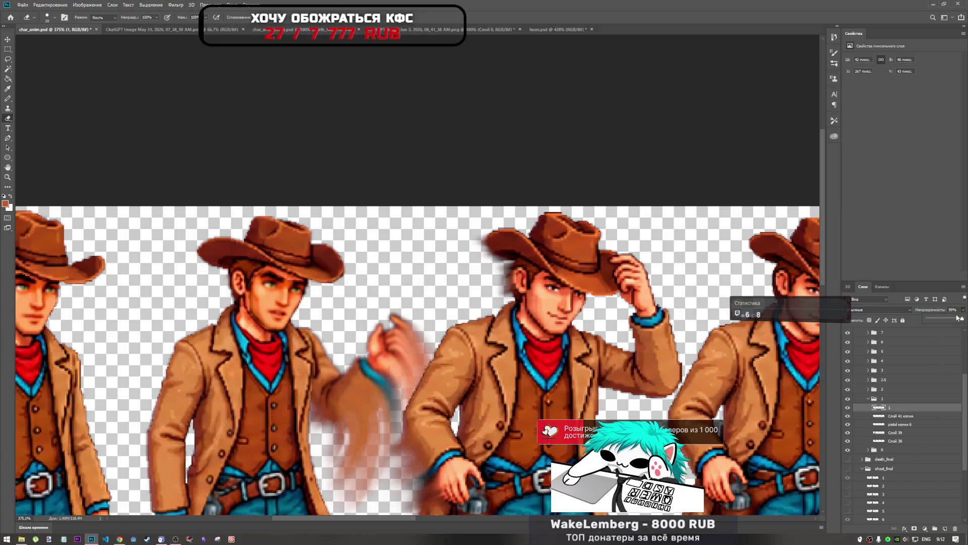
Keep the face layer's blend mode at Normal and set eraser opacity to 17%
click(903, 311)
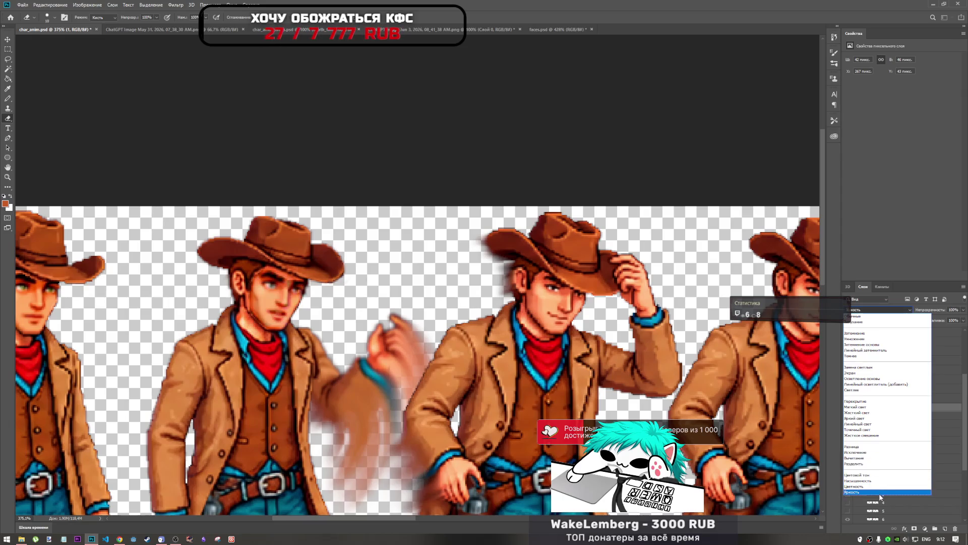
key(Escape)
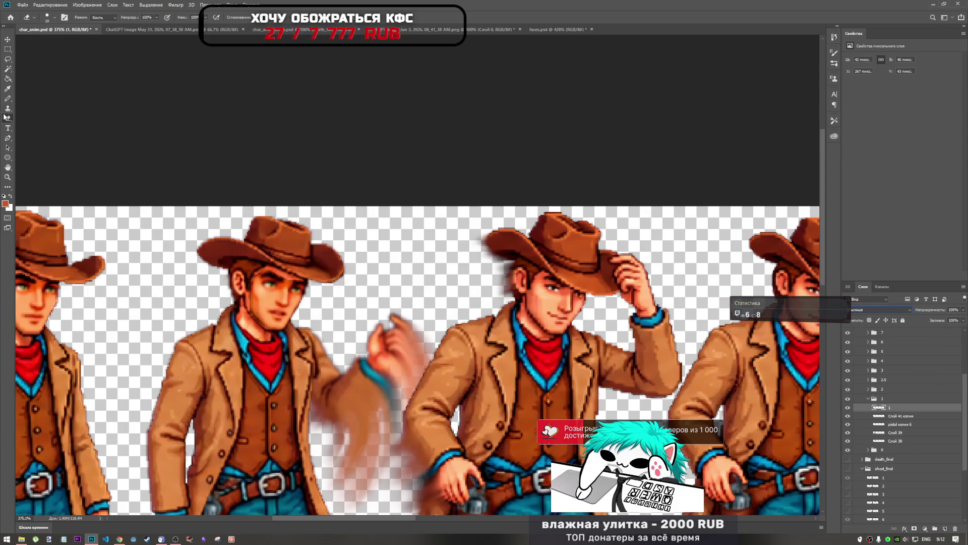
click(157, 19)
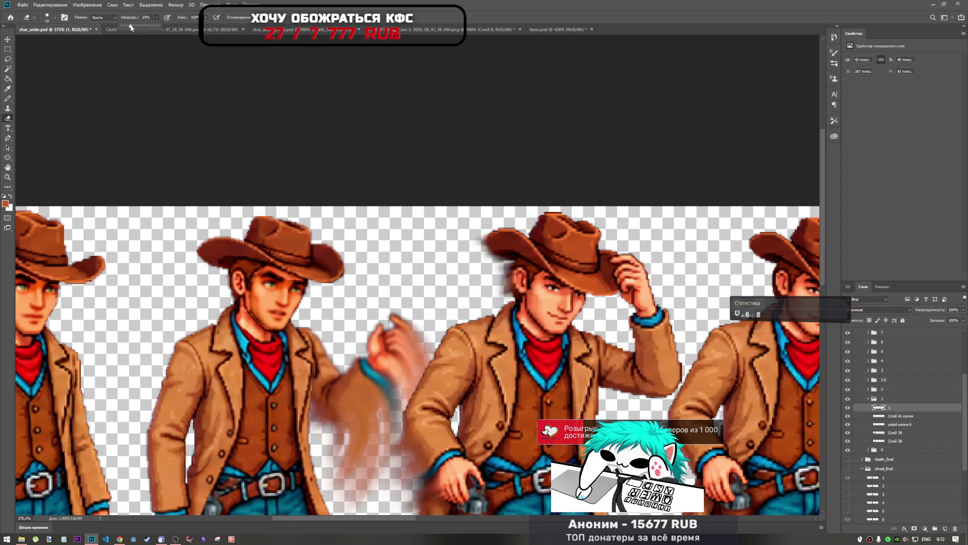
drag(131, 28, 128, 27)
Lighten the neck shading along the second cowboy's jaw with the soft eraser
scroll(261, 282, up, 5)
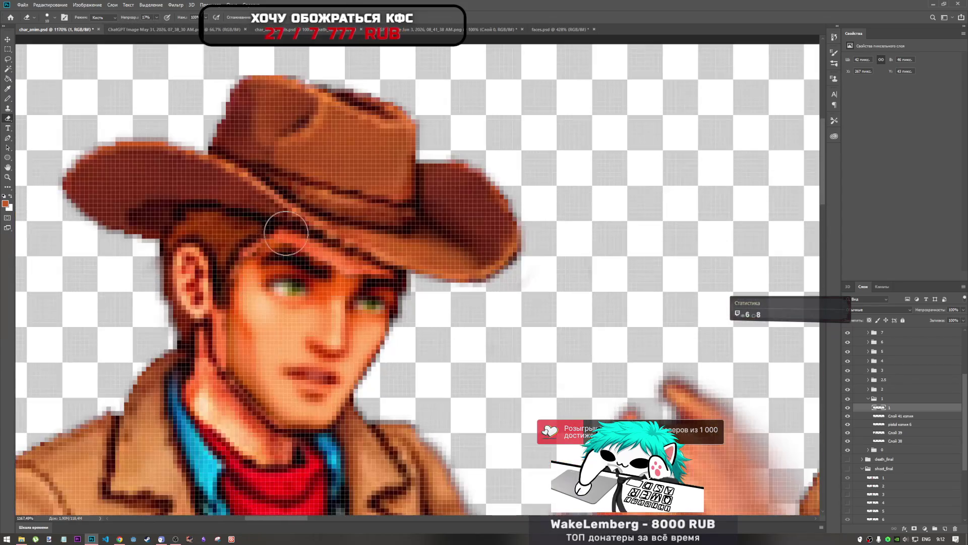
drag(223, 389, 260, 433)
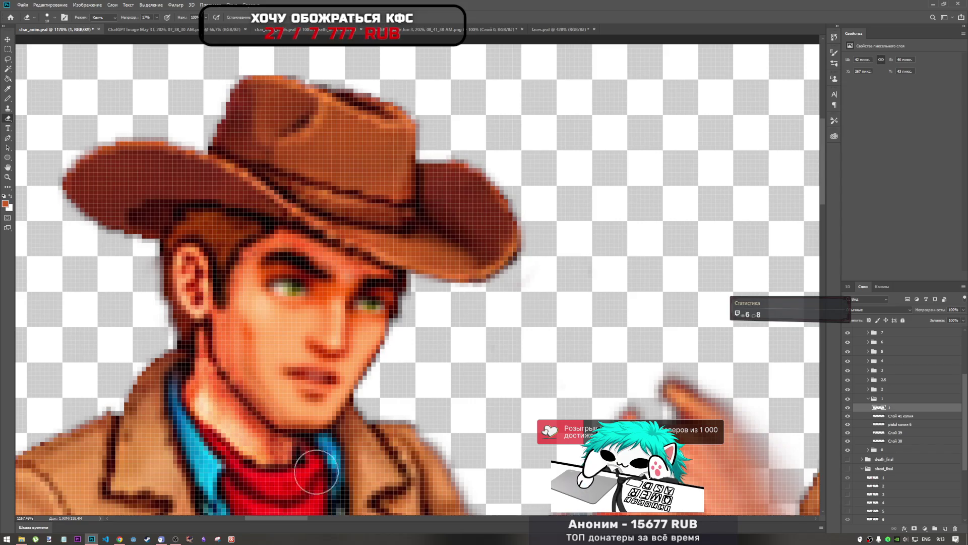
scroll(312, 474, down, 5)
scroll(370, 416, up, 3)
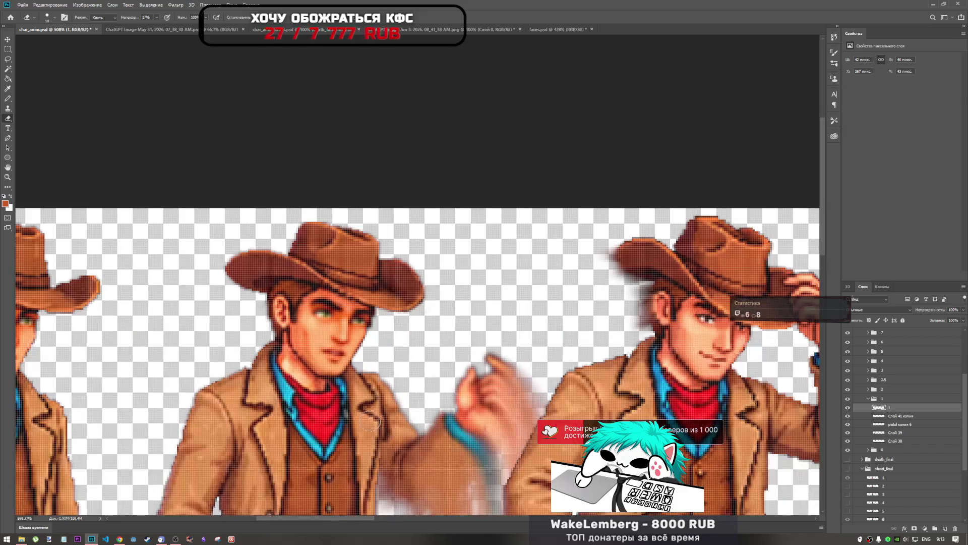
scroll(348, 391, down, 2)
scroll(346, 390, up, 3)
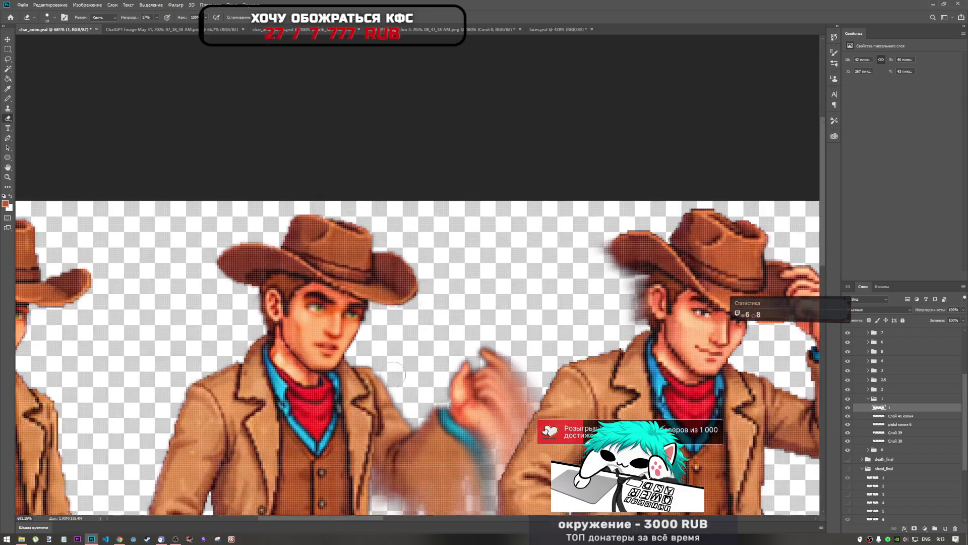
scroll(301, 332, down, 4)
scroll(300, 333, down, 1)
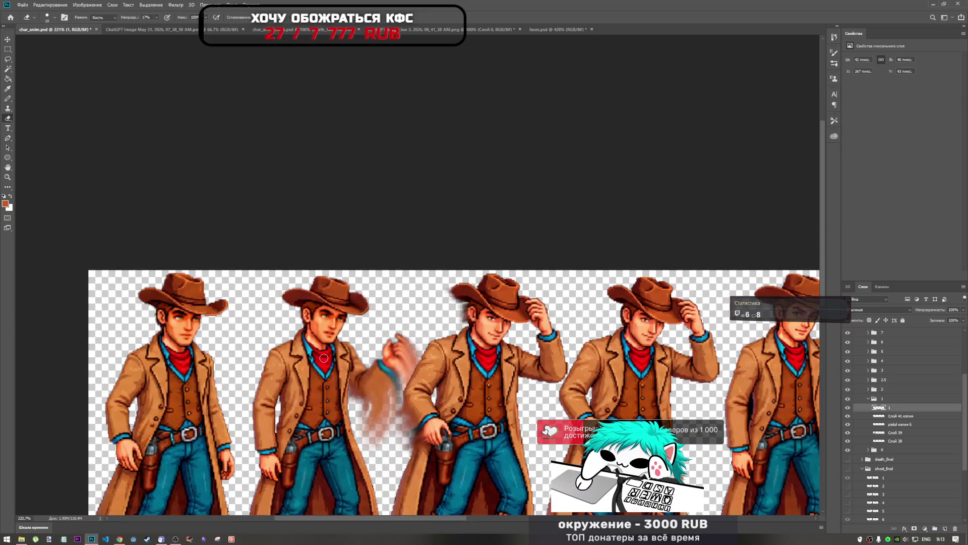
scroll(328, 356, up, 5)
scroll(328, 201, down, 1)
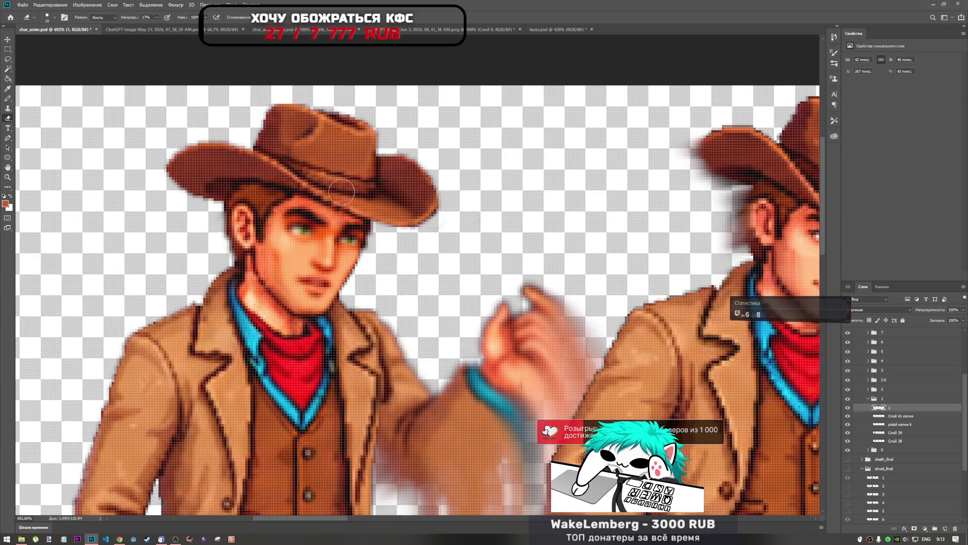
scroll(282, 214, down, 5)
scroll(282, 213, down, 1)
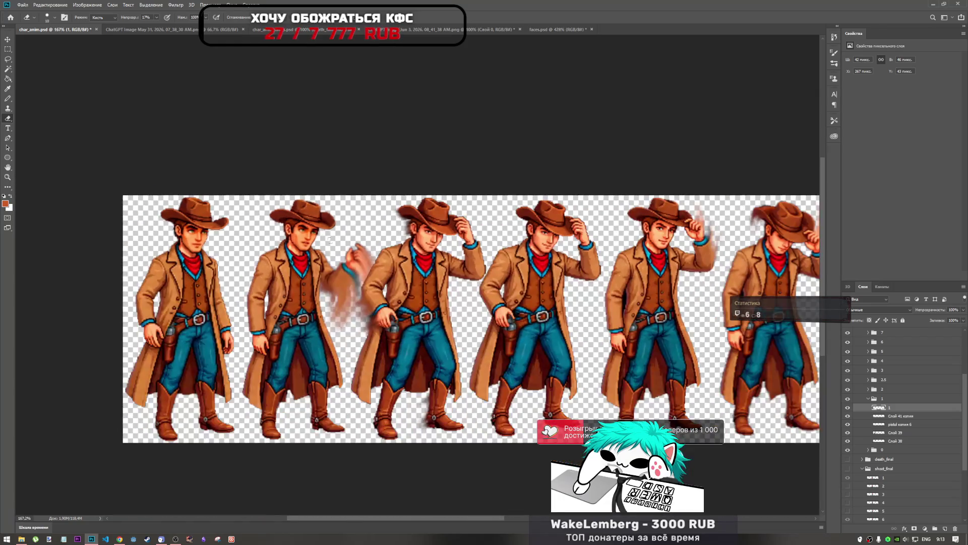
scroll(337, 248, up, 2)
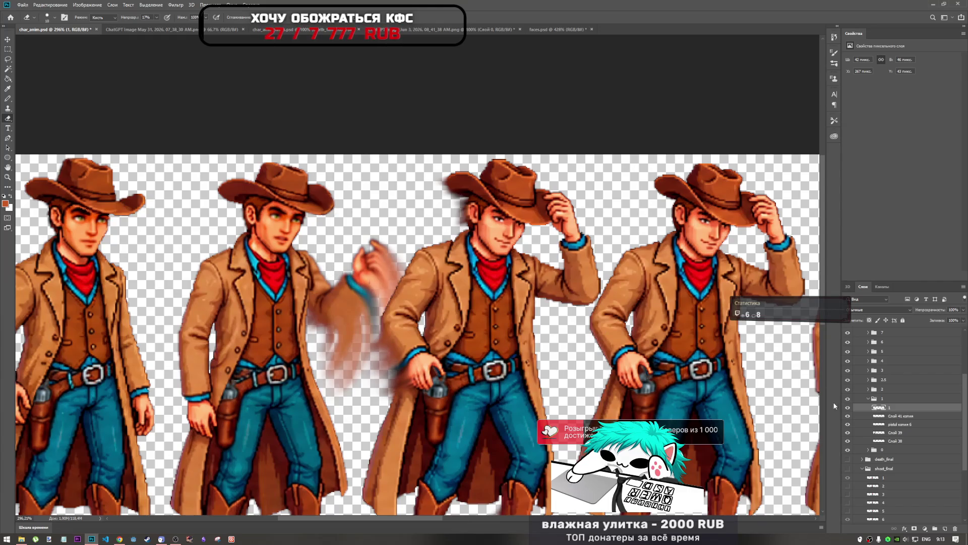
Nudge the pasted face on layer 1 one pixel left, commit, and return to the Eraser
key(ctrl+t)
key(Left)
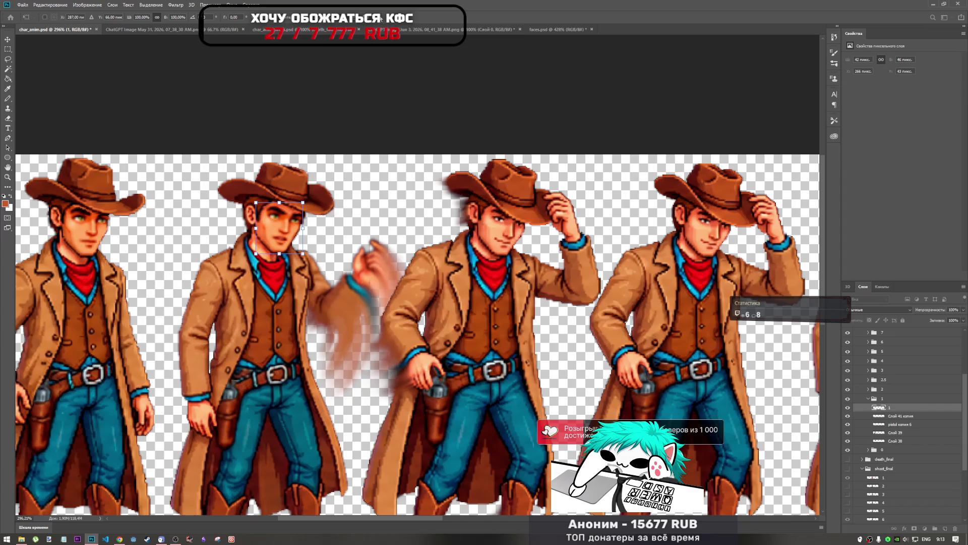
key(Return)
key(e)
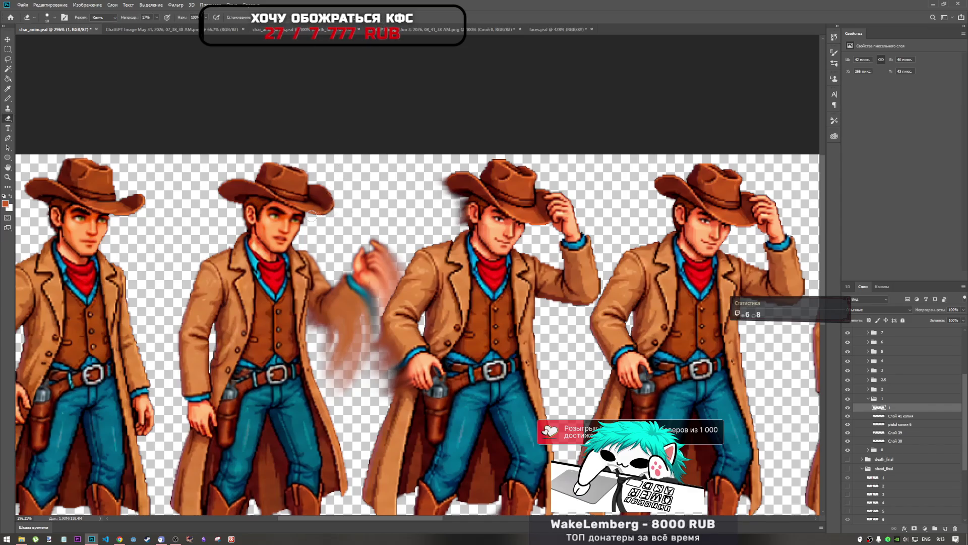
scroll(312, 216, up, 5)
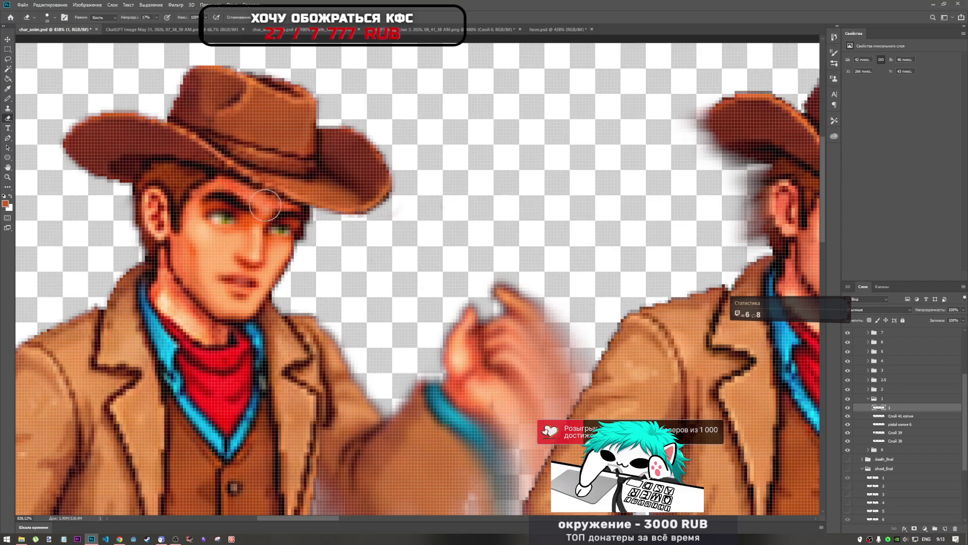
scroll(316, 249, down, 5)
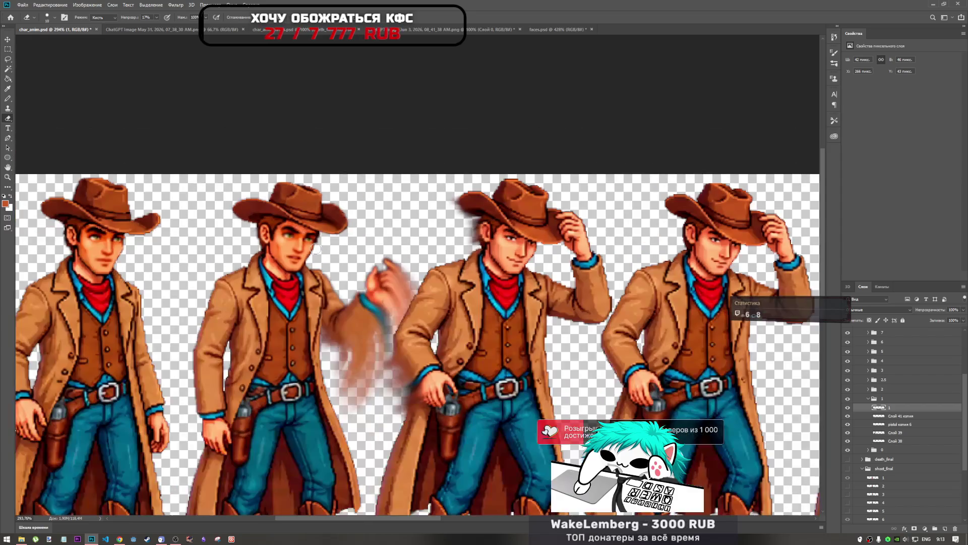
scroll(317, 249, down, 3)
scroll(305, 259, up, 4)
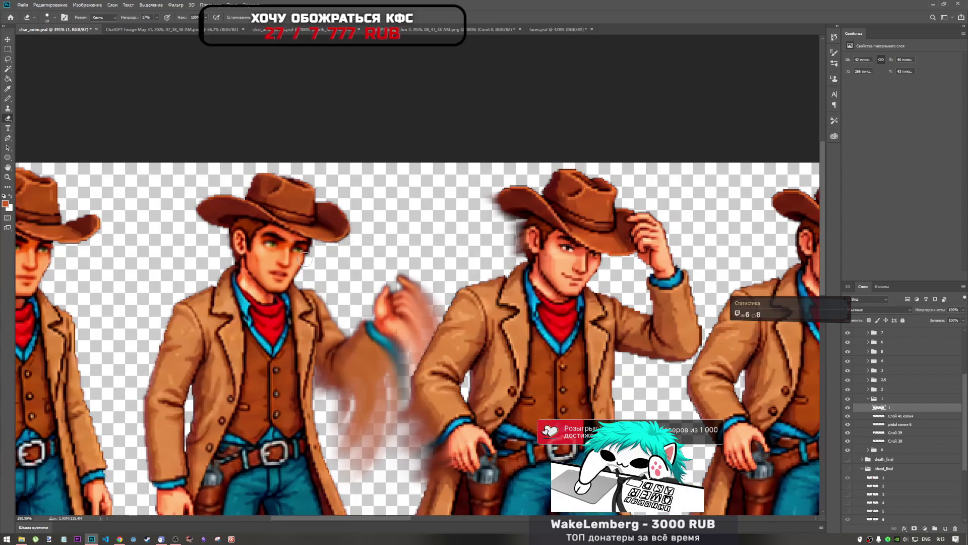
scroll(298, 248, up, 3)
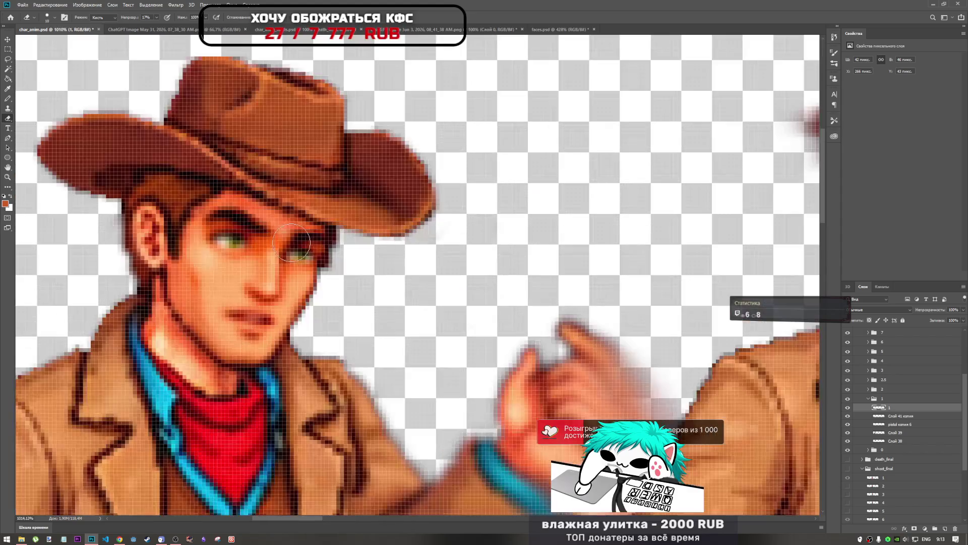
Choose the Pencil and sample a skin colour from near the second cowboy's eye
click(8, 98)
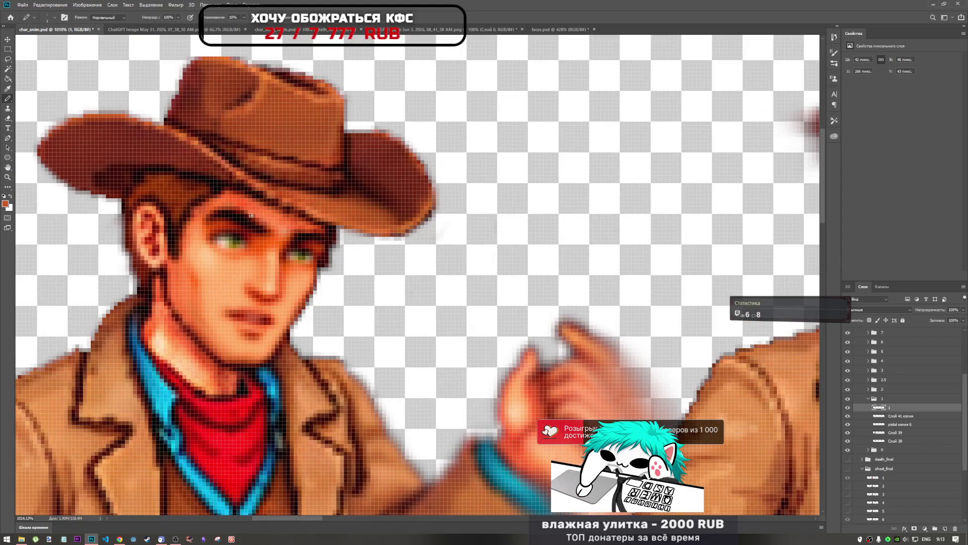
alt+click(267, 244)
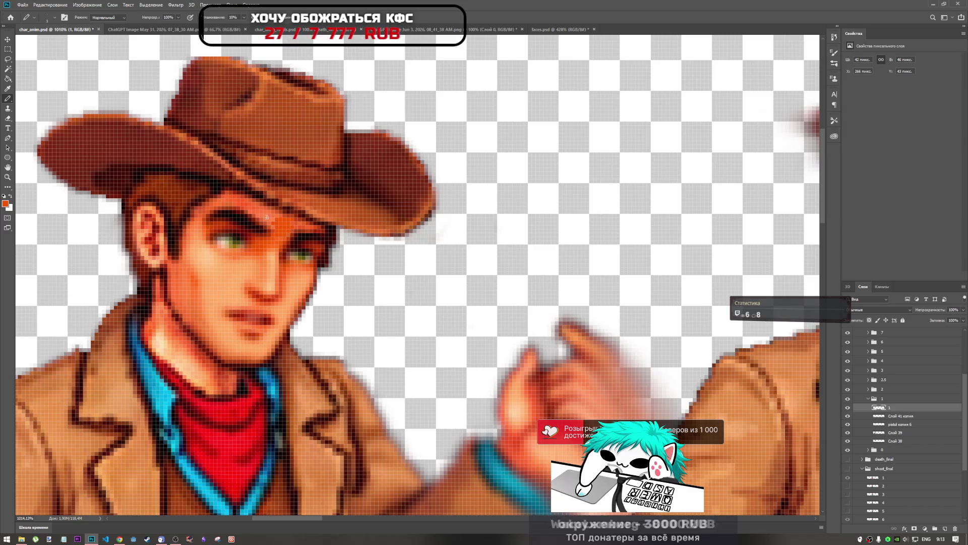
scroll(236, 242, down, 1)
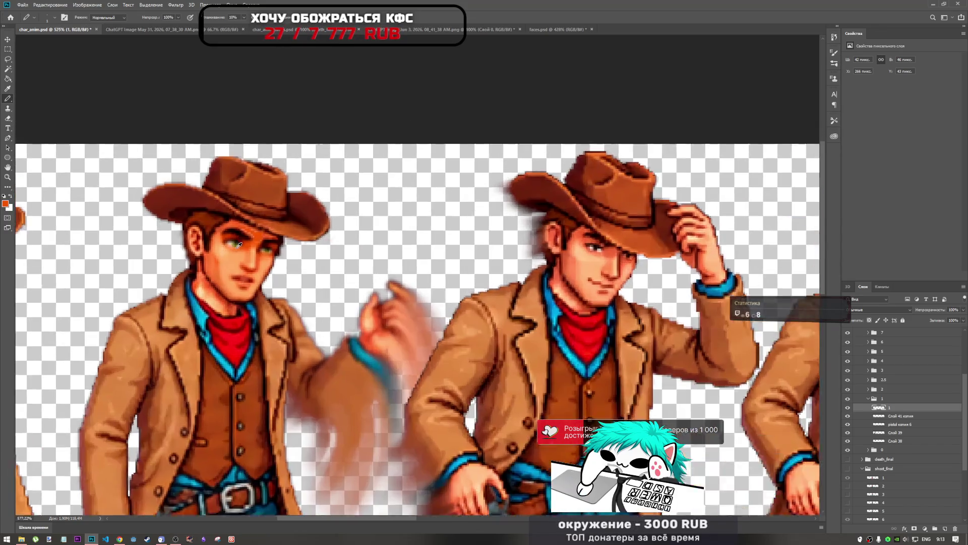
scroll(242, 251, up, 2)
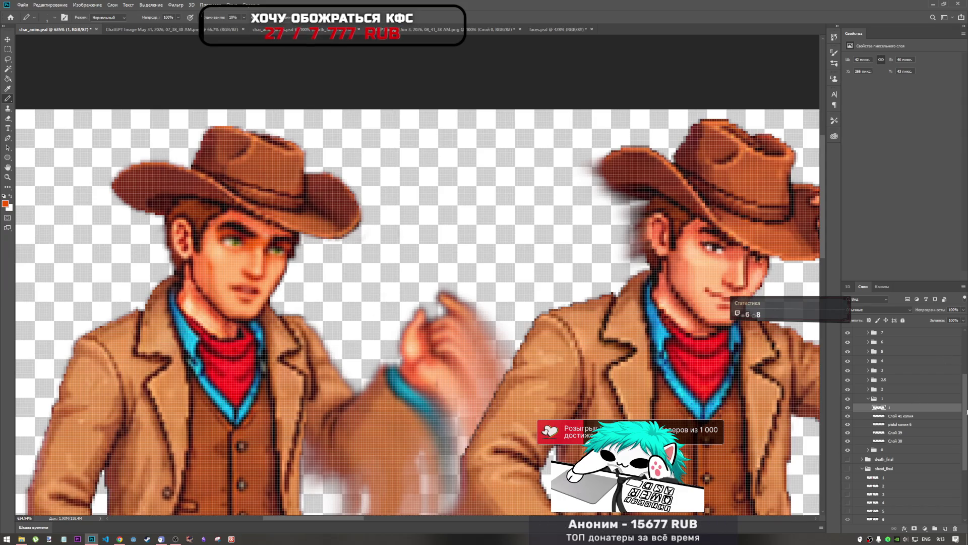
Add a new layer and pencil orange pixels along the eyebrow
click(947, 529)
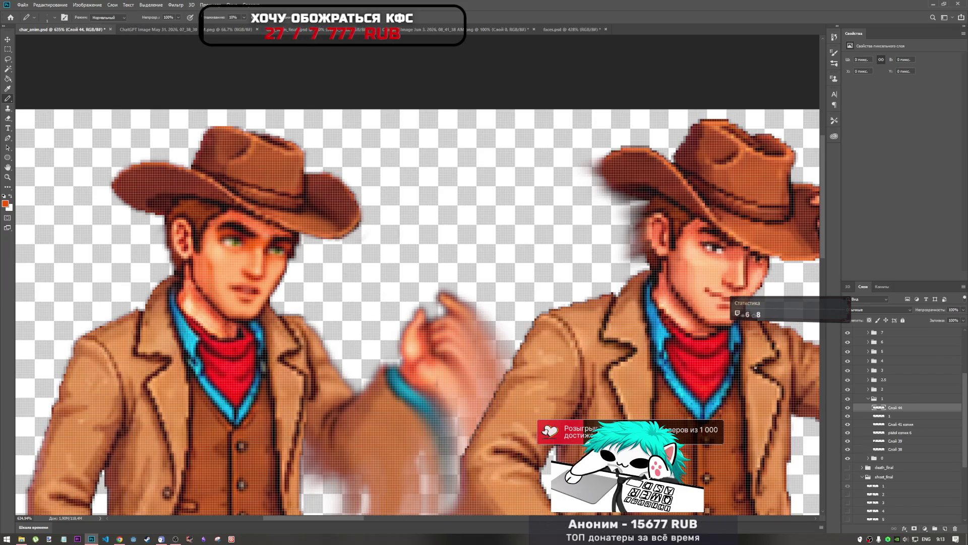
scroll(261, 235, up, 5)
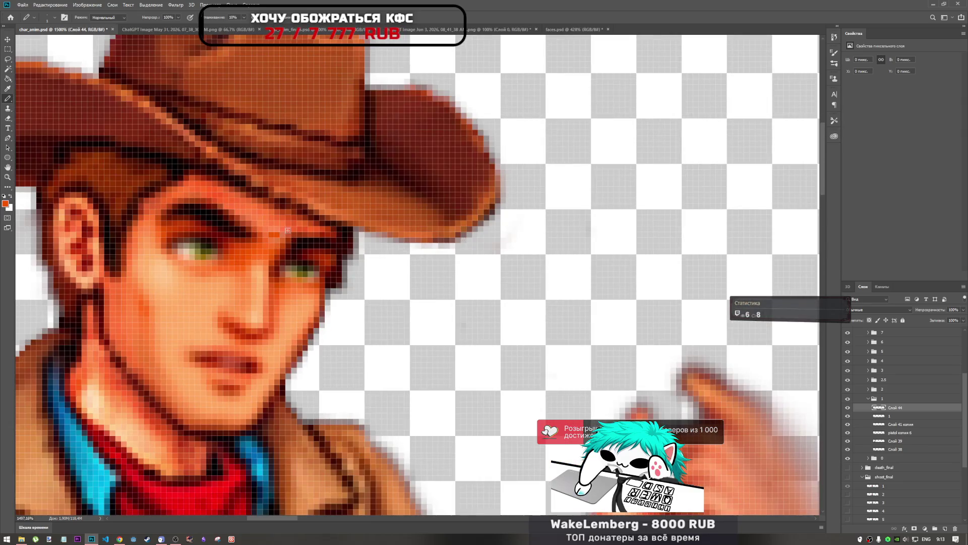
mouse_move(270, 240)
mouse_down()
mouse_move(241, 211)
mouse_move(275, 225)
mouse_move(224, 197)
mouse_move(232, 189)
mouse_move(221, 192)
mouse_up()
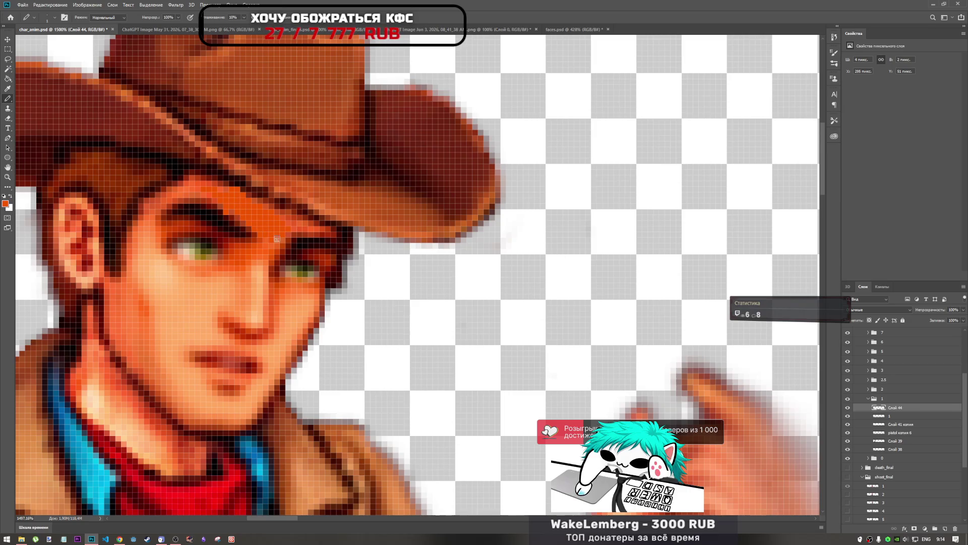
scroll(313, 265, down, 5)
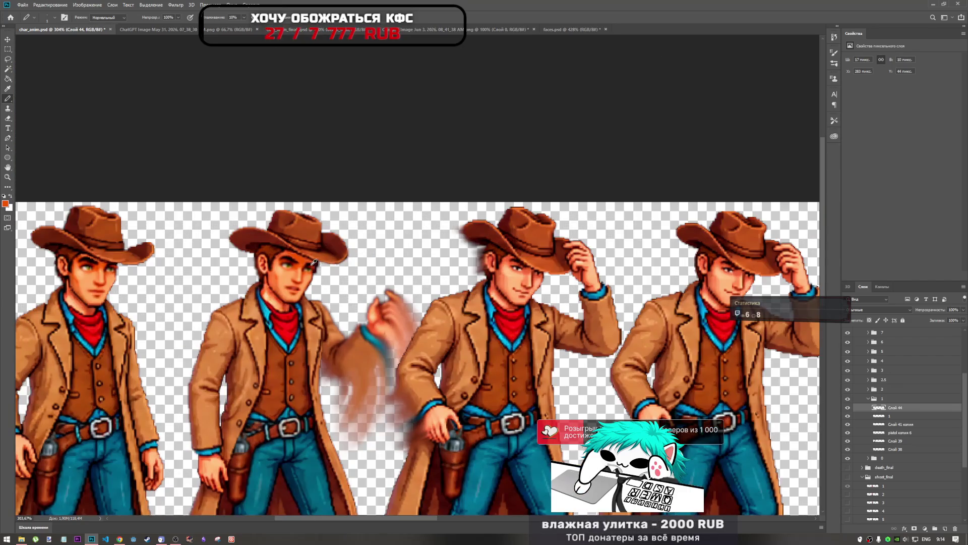
scroll(313, 262, up, 2)
Switch to the Sharpen tool with a 61 px brush
click(7, 186)
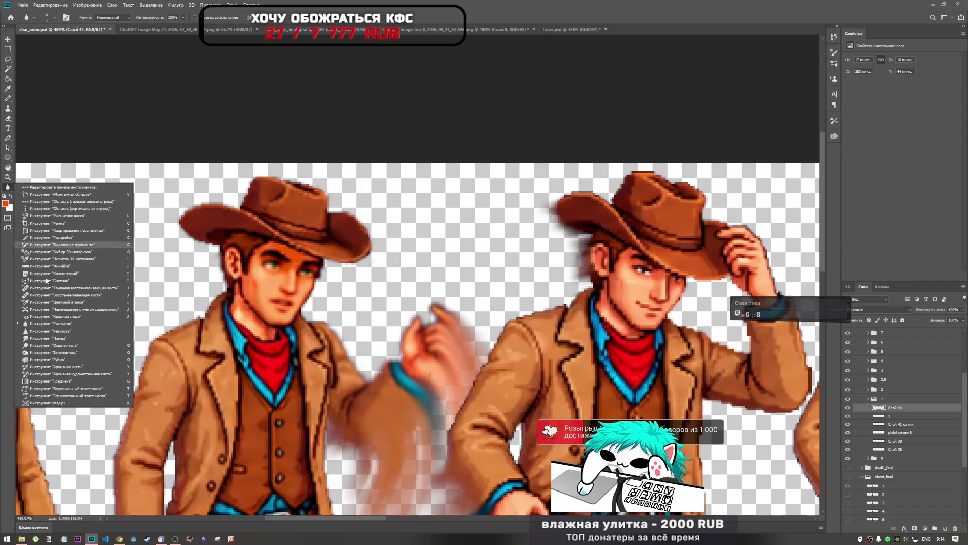
click(66, 330)
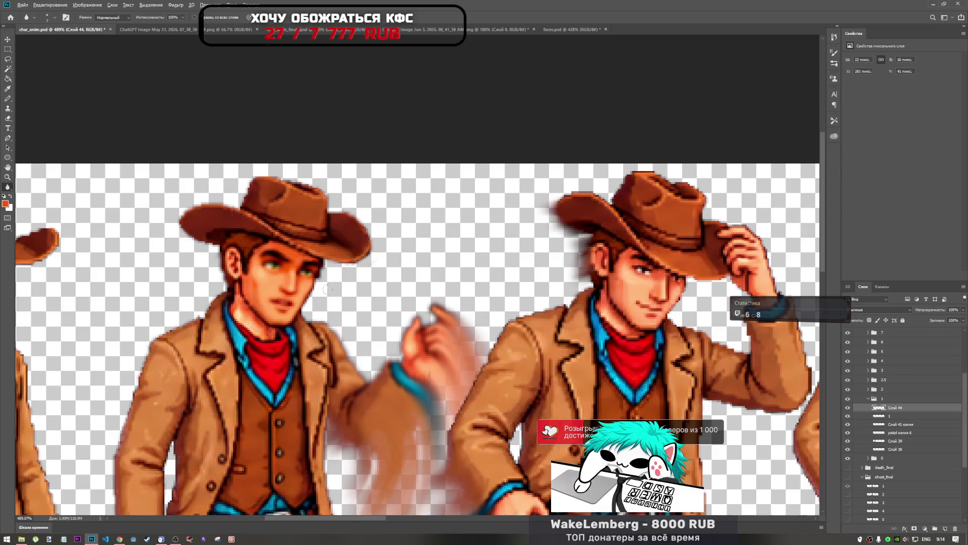
scroll(328, 289, up, 5)
scroll(248, 187, down, 5)
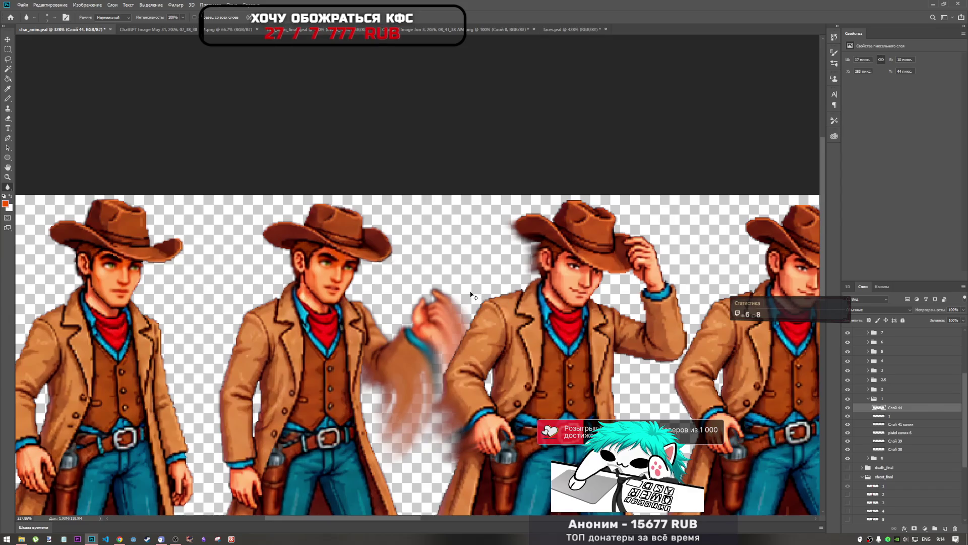
right_click(352, 247)
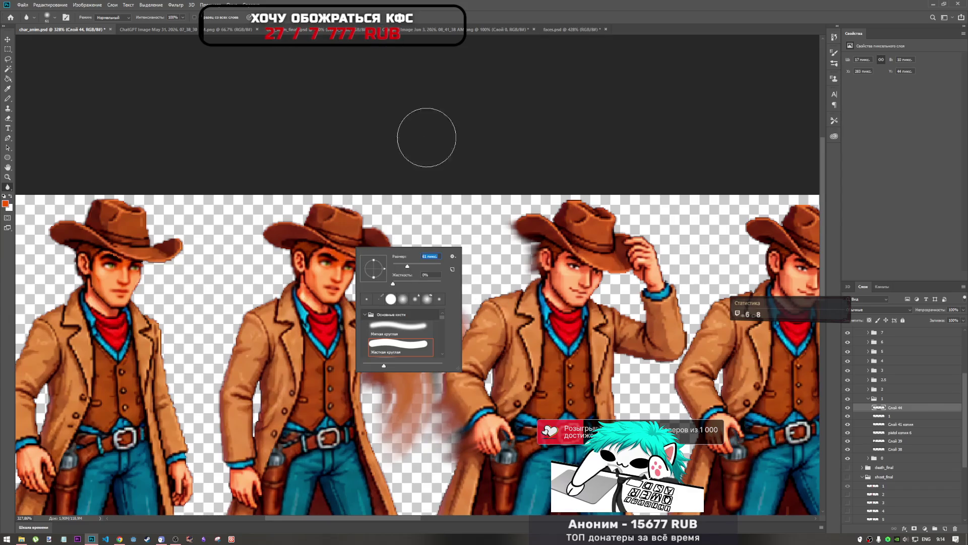
key(Return)
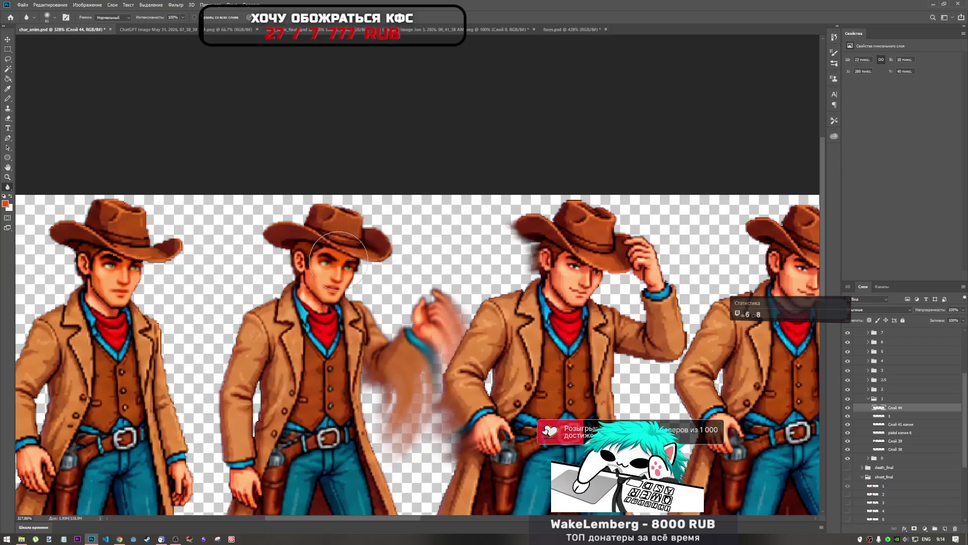
Merge Слой 44 into face layer 1, rename the result 1, and collapse group 1
ctrl+click(894, 417)
right_click(895, 417)
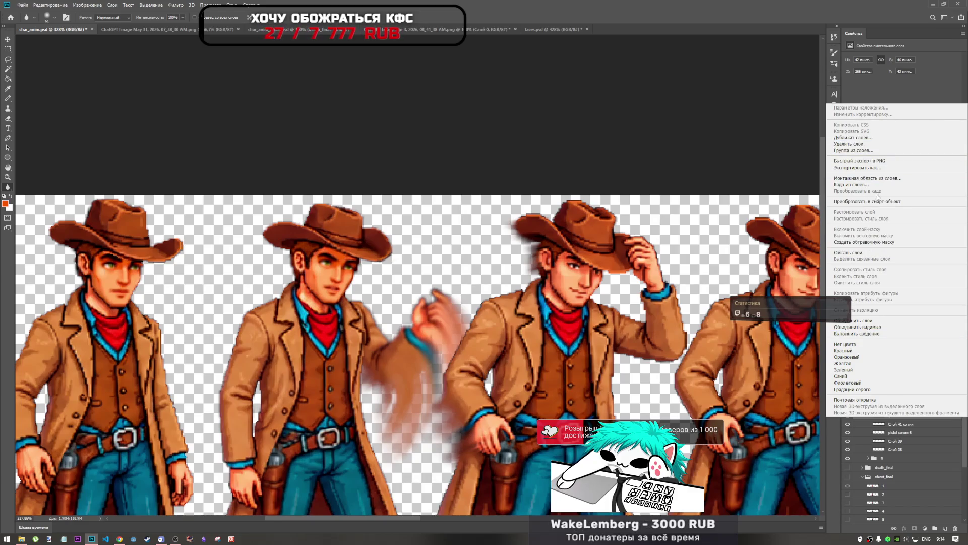
click(879, 322)
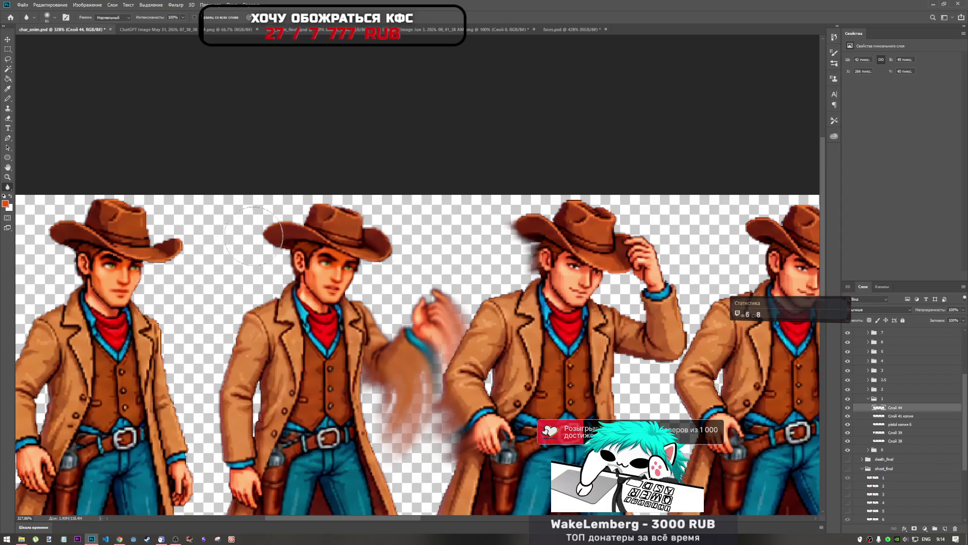
key(ctrl+z)
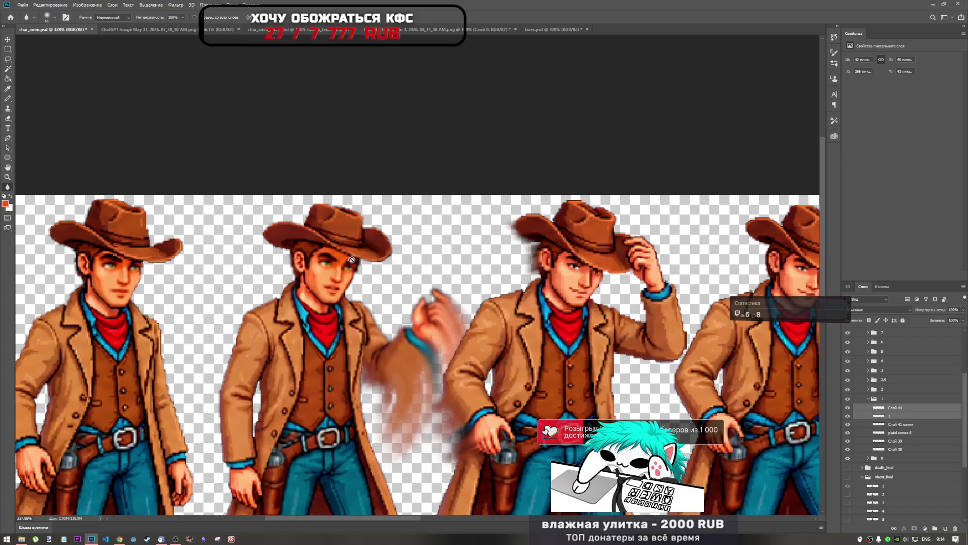
ctrl+click(899, 415)
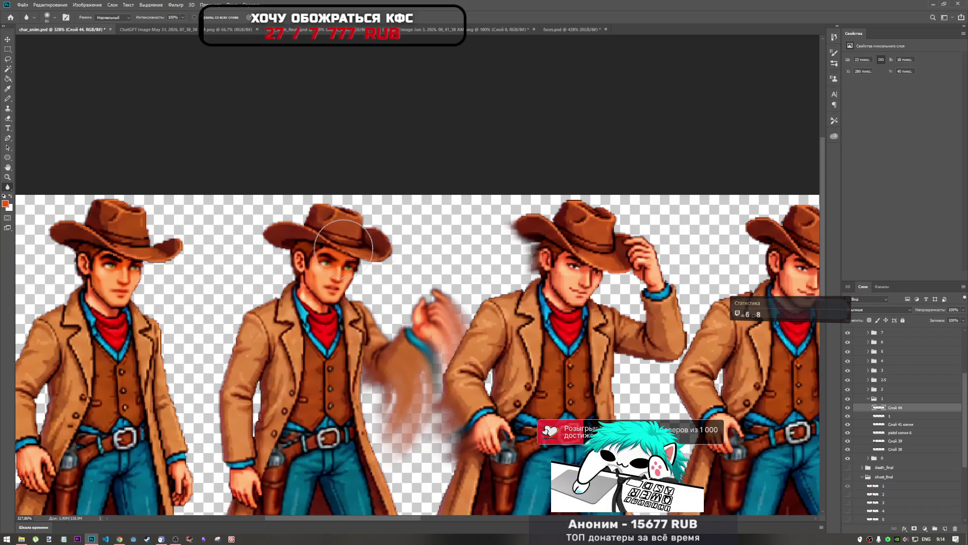
scroll(349, 251, up, 5)
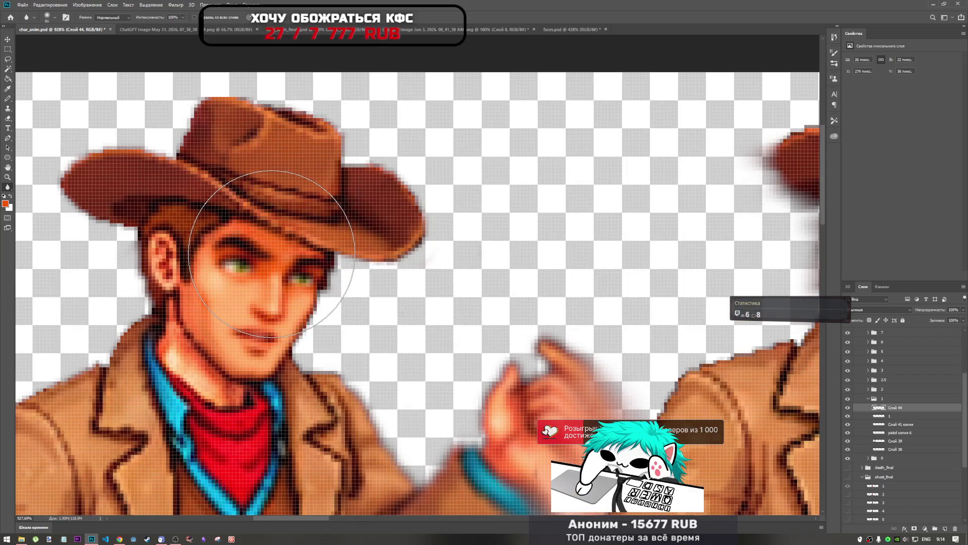
right_click(897, 417)
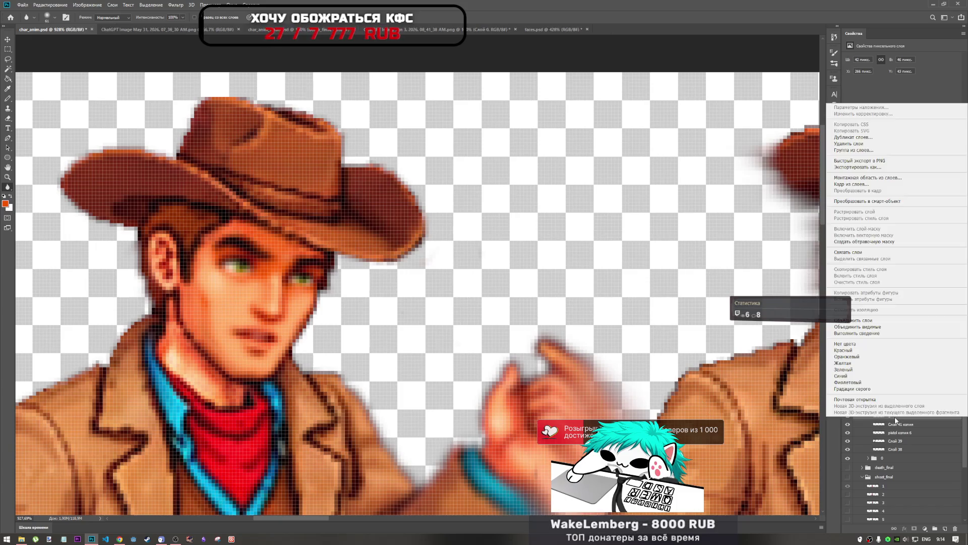
click(883, 321)
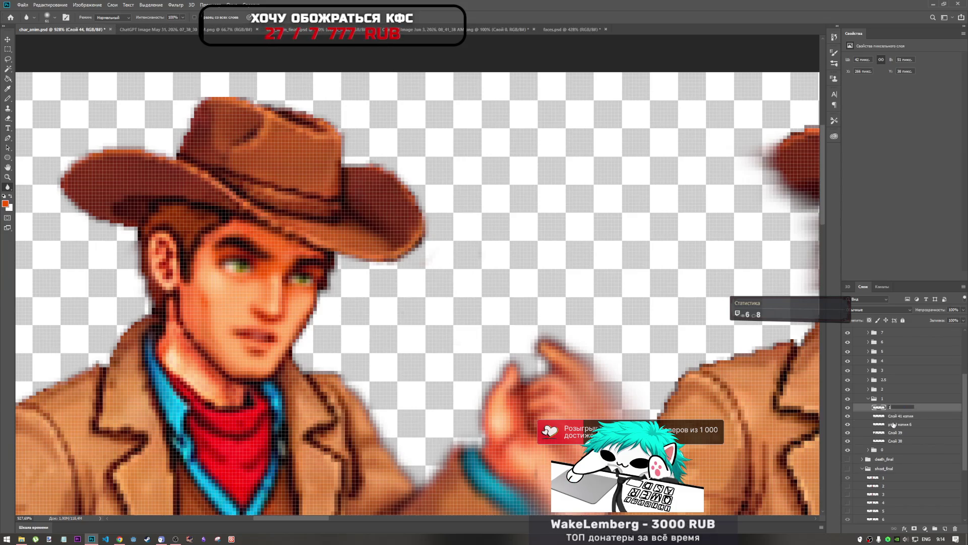
text(1)
click(879, 417)
click(869, 399)
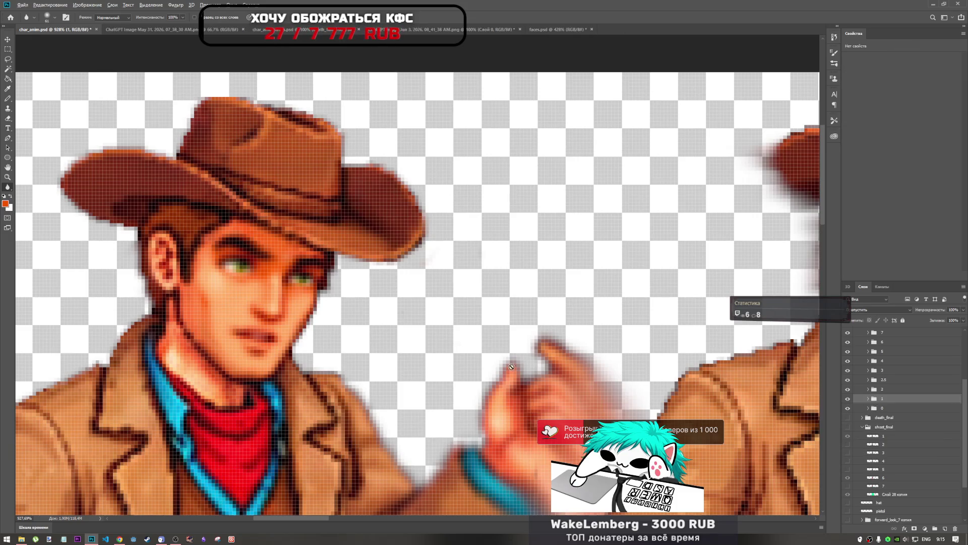
Preview idle face frames 2 and 3 alternately on the canvas by toggling their visibility
scroll(283, 308, down, 5)
scroll(282, 309, up, 1)
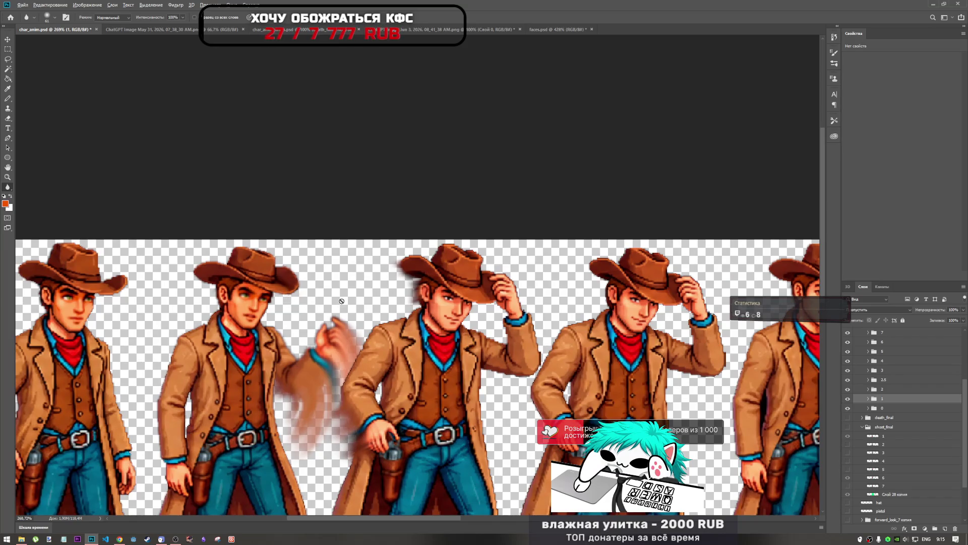
scroll(285, 298, down, 3)
scroll(336, 308, up, 2)
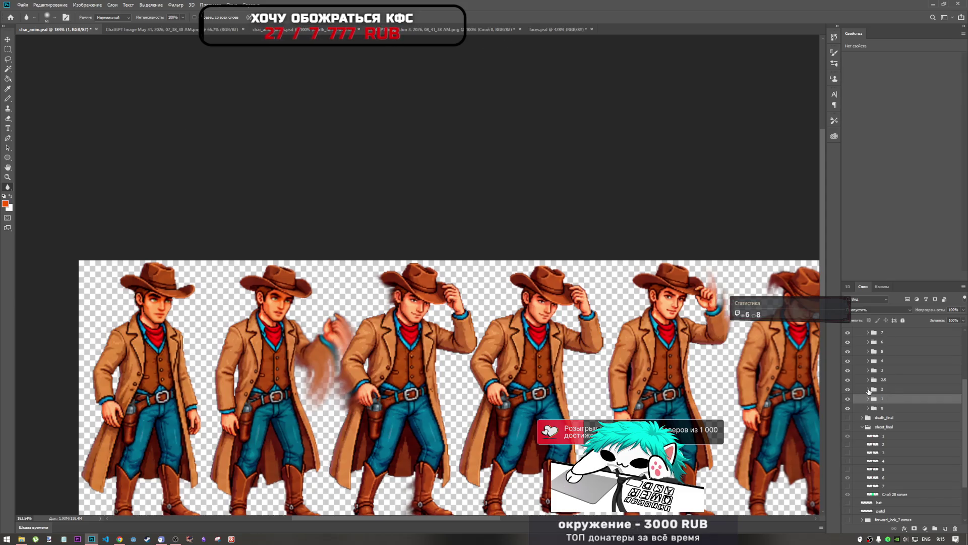
scroll(858, 406, up, 3)
click(849, 409)
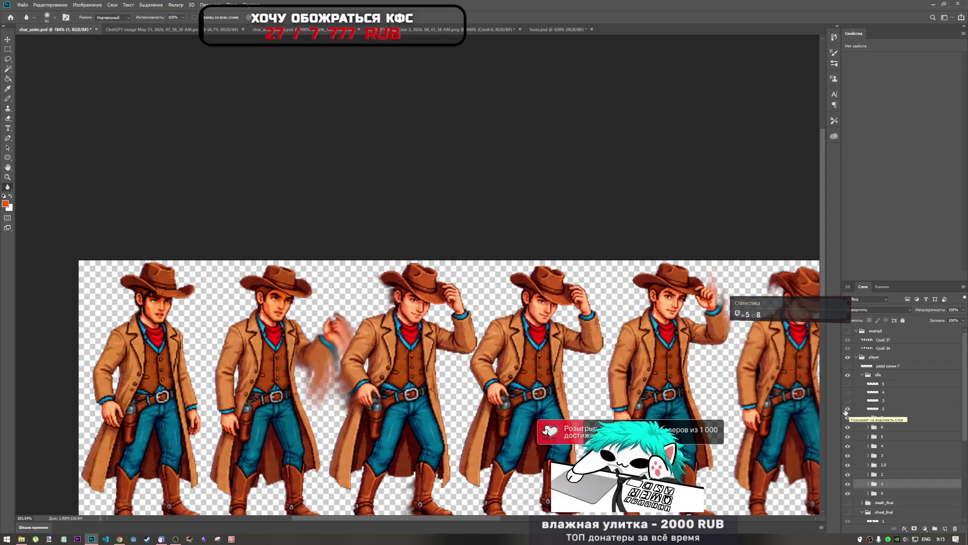
click(847, 409)
click(848, 401)
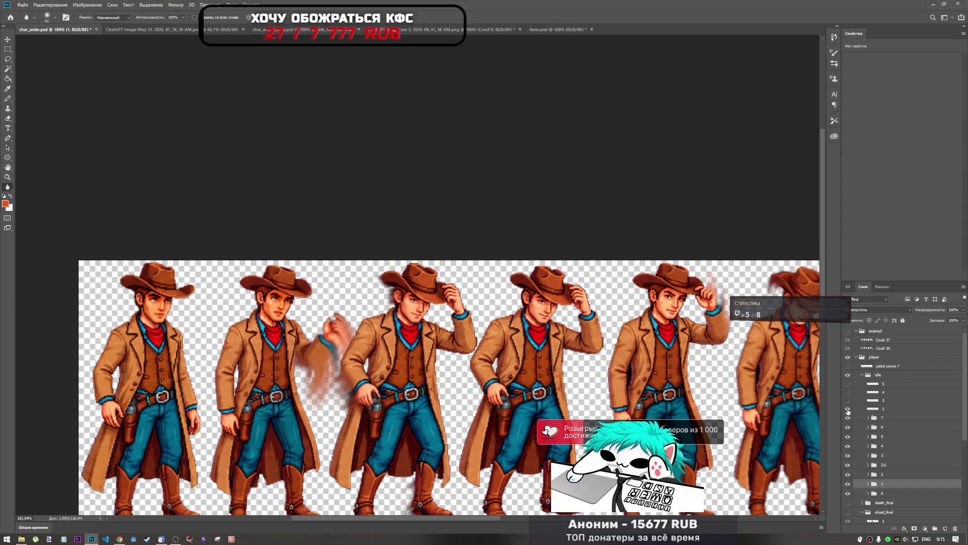
click(848, 401)
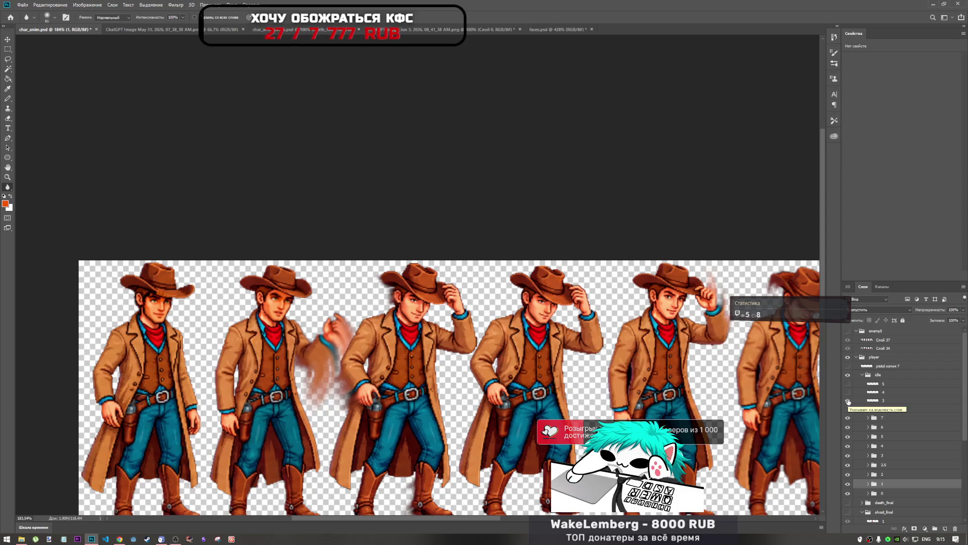
click(848, 401)
click(848, 409)
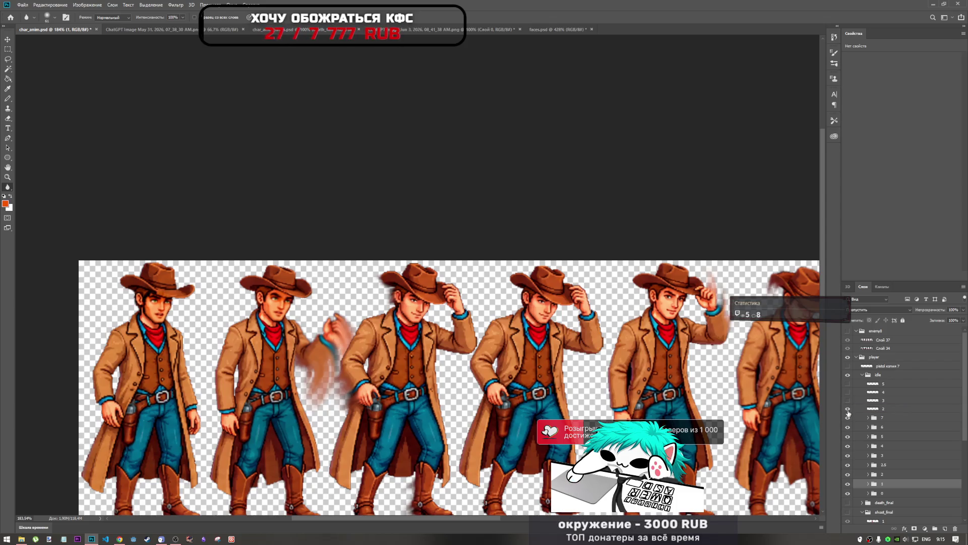
click(847, 408)
click(848, 400)
Compare face frames 4 and the smiling face 5, then return the preview to face 3
click(877, 402)
click(848, 401)
click(847, 393)
click(848, 393)
click(848, 393)
click(848, 393)
click(848, 393)
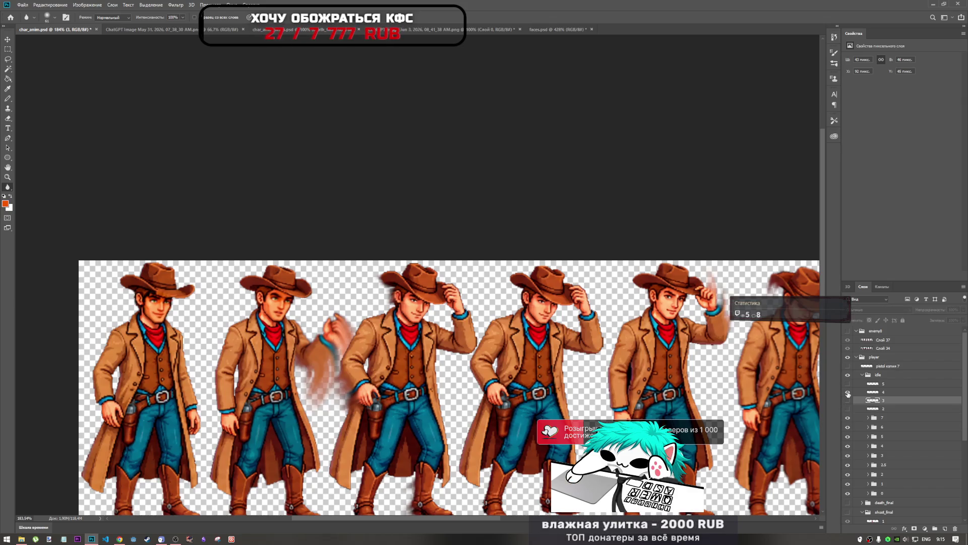
scroll(504, 343, down, 3)
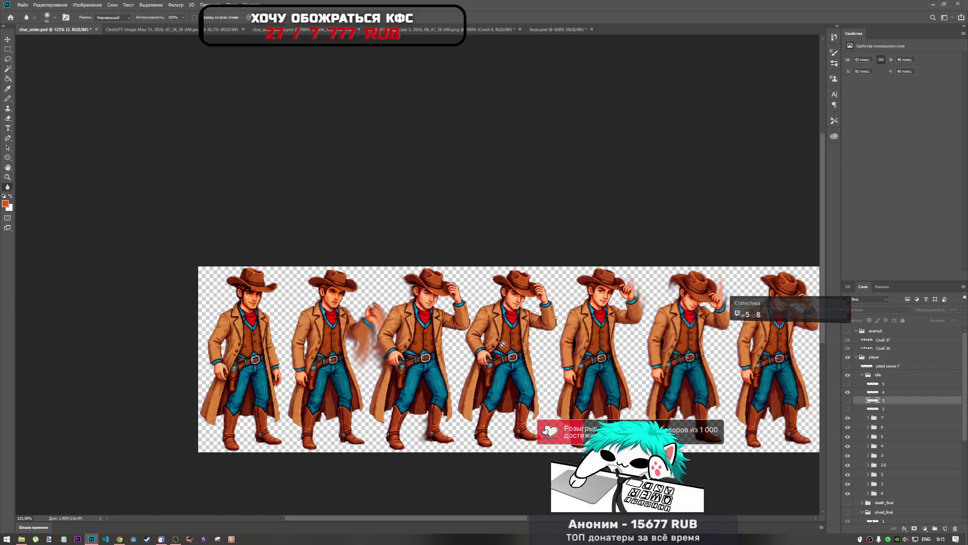
scroll(505, 345, up, 2)
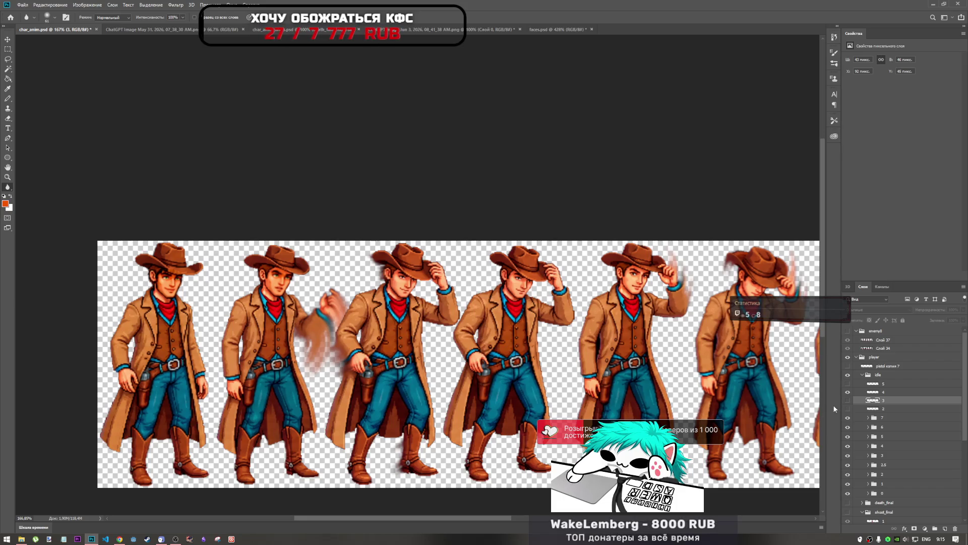
click(848, 382)
click(848, 400)
click(848, 383)
scroll(816, 392, down, 1)
scroll(816, 393, down, 1)
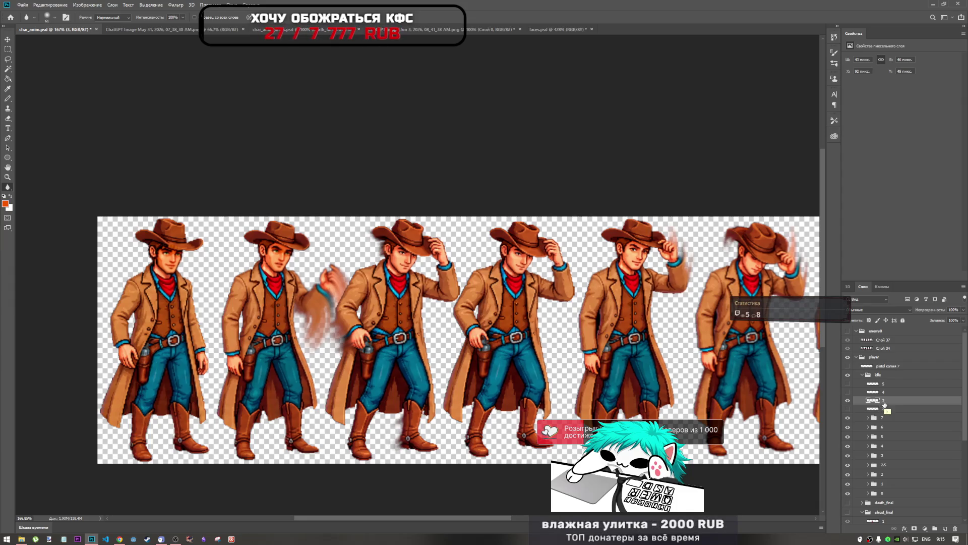
Move face layer 3 into cowboy frame folder 2 and expand the folder to show it
drag(884, 402, 898, 476)
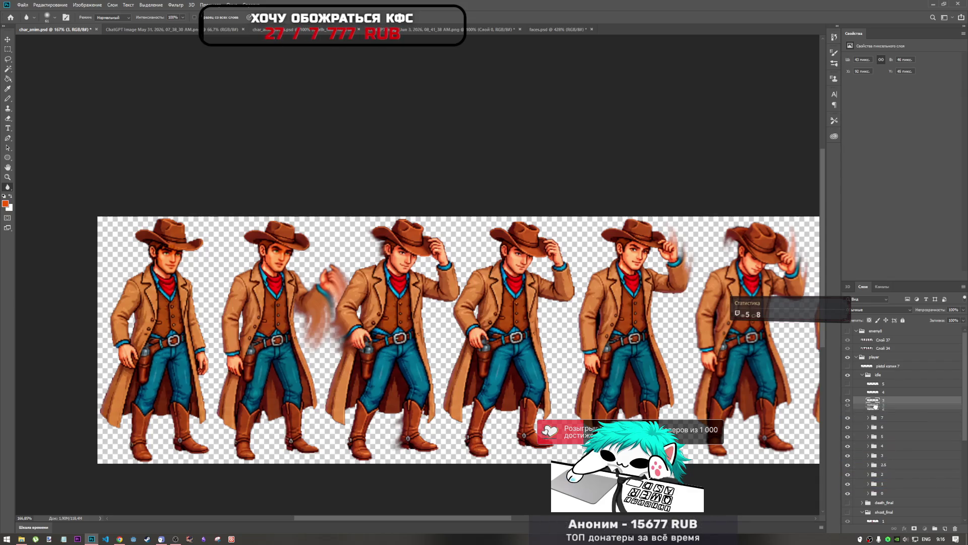
click(850, 477)
click(850, 477)
drag(891, 409, 893, 476)
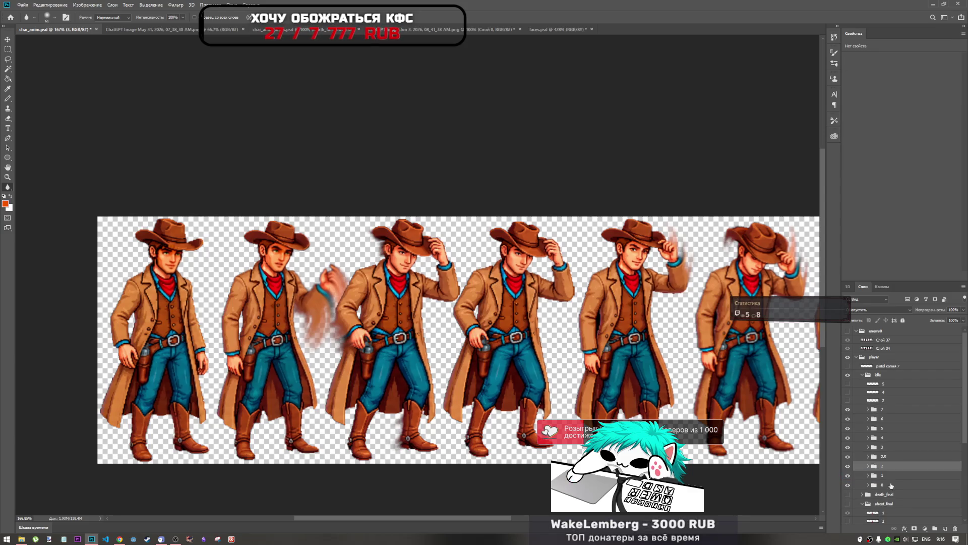
click(869, 468)
Transform face 3 onto the third cowboy's head, rotated about 9.8°, nudged into place and committed
key(ctrl+t)
mouse_move(172, 262)
mouse_down()
mouse_move(404, 268)
mouse_move(413, 233)
mouse_move(386, 273)
mouse_up()
scroll(406, 268, up, 5)
drag(446, 202, 457, 213)
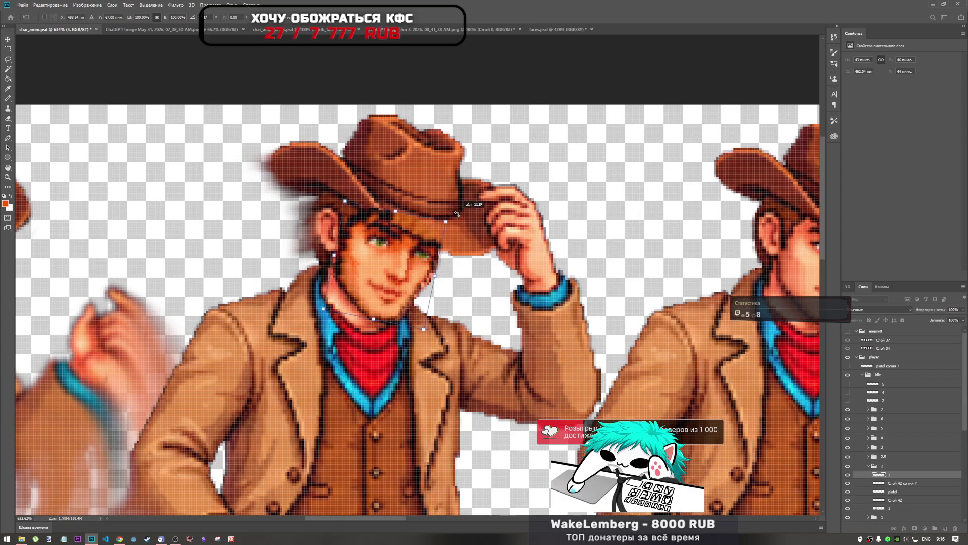
drag(413, 263, 419, 264)
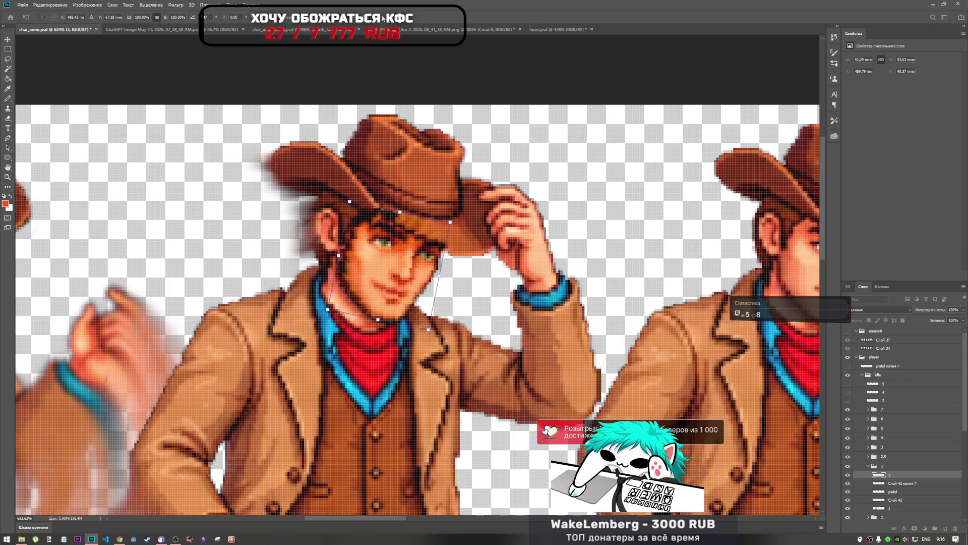
key(r)
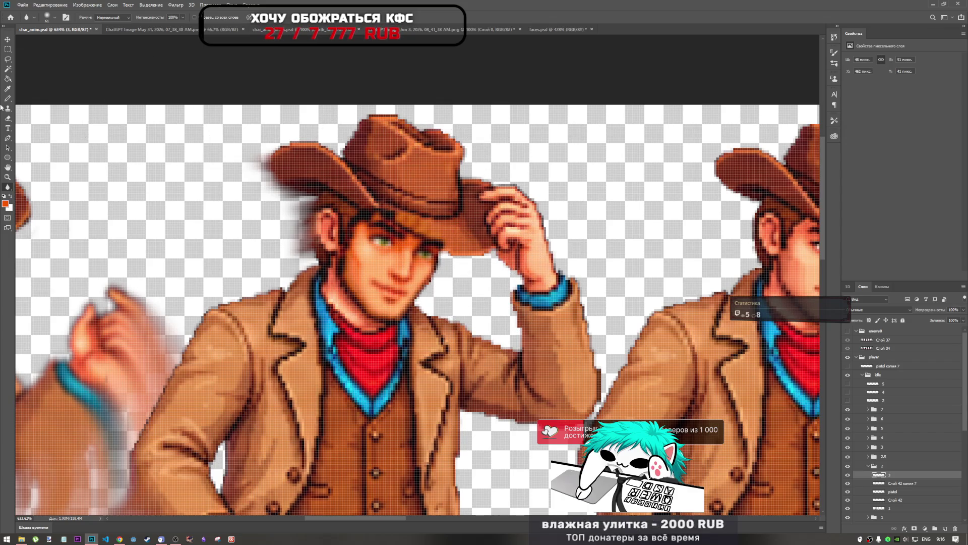
click(7, 118)
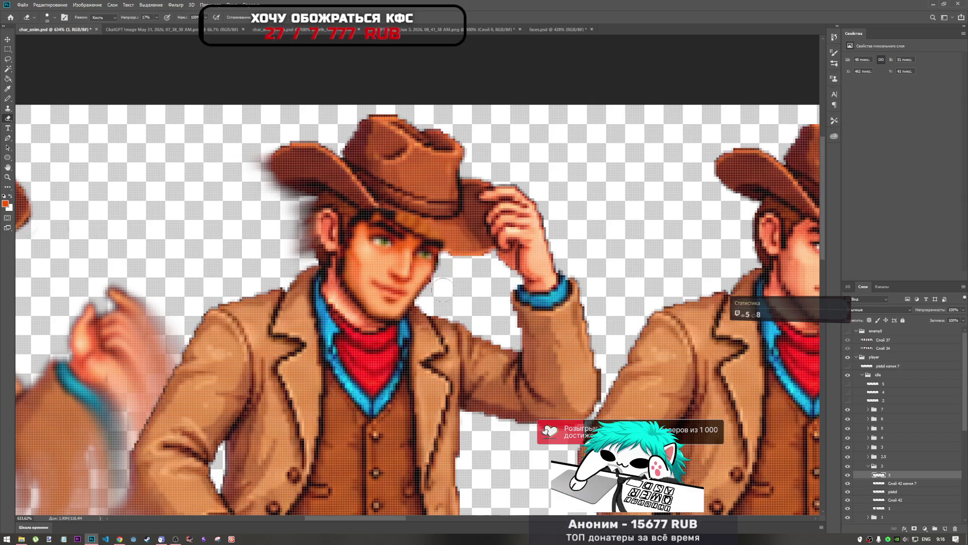
Erase face pixels overlapping the hat brim and ear at 100% eraser opacity
click(157, 18)
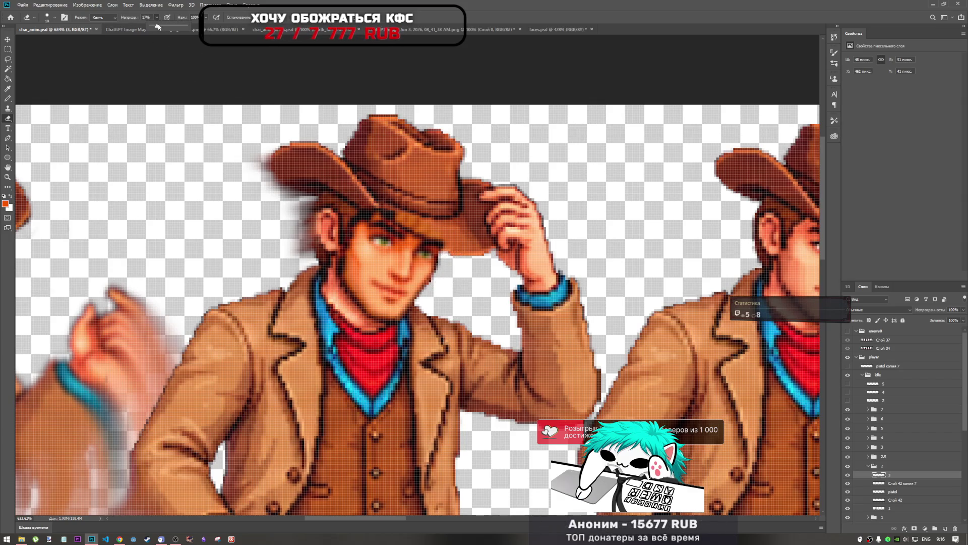
drag(158, 27, 190, 26)
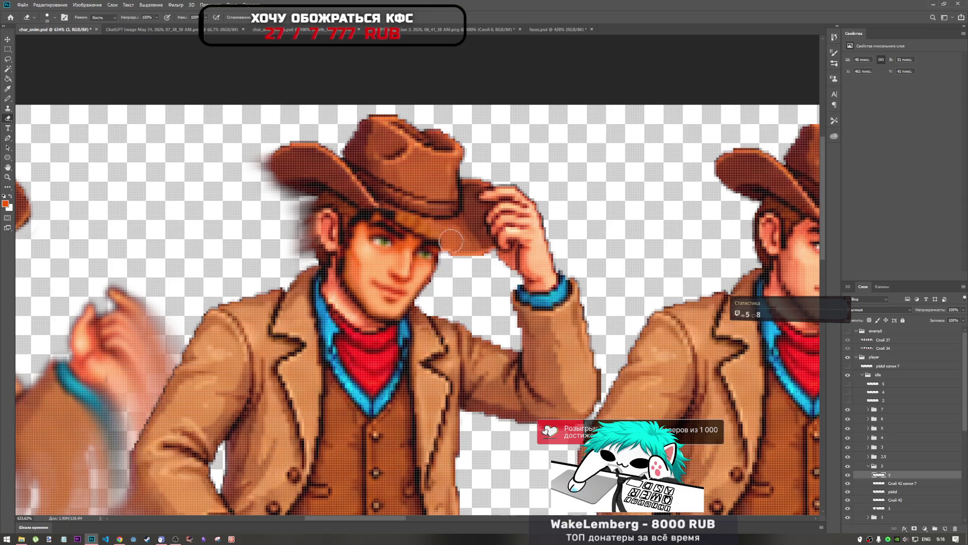
mouse_move(441, 235)
mouse_down()
mouse_move(404, 224)
mouse_move(434, 222)
mouse_move(406, 224)
mouse_move(374, 204)
mouse_up()
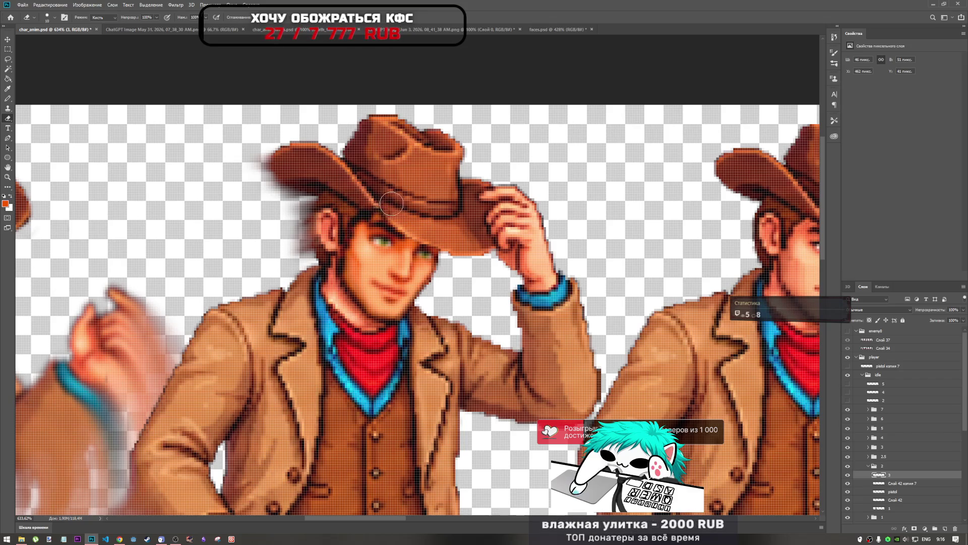
drag(356, 207, 346, 223)
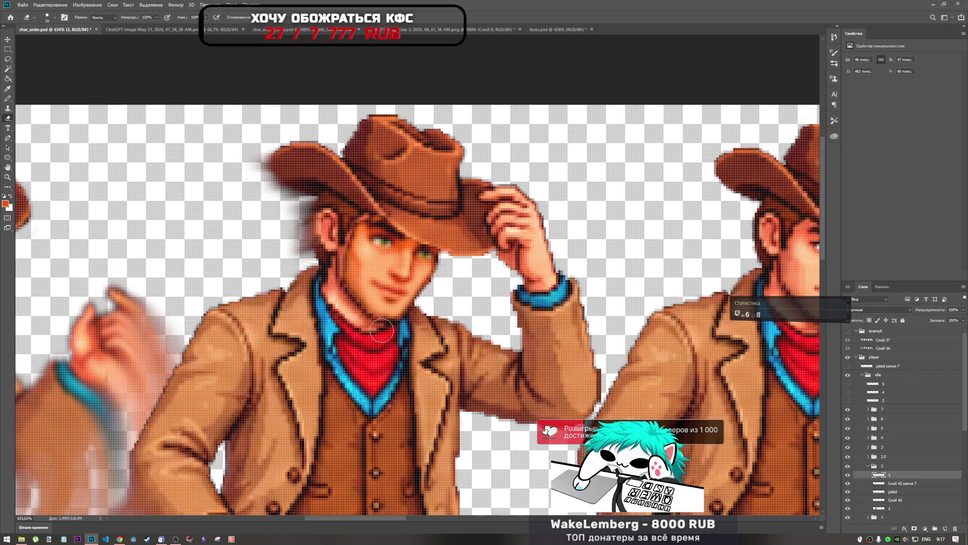
click(403, 323)
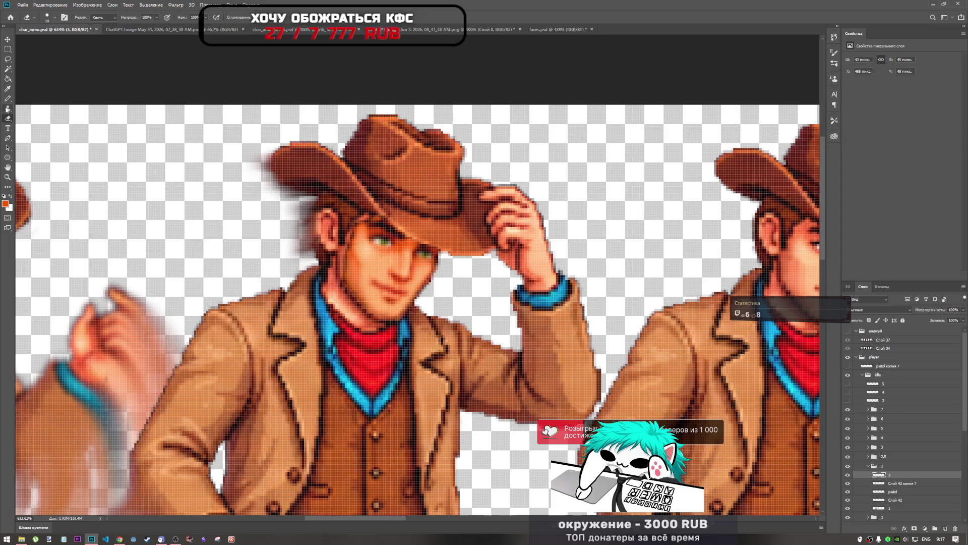
Lower the eraser opacity to 14% for softly blending the face edges
right_click(5, 120)
click(37, 120)
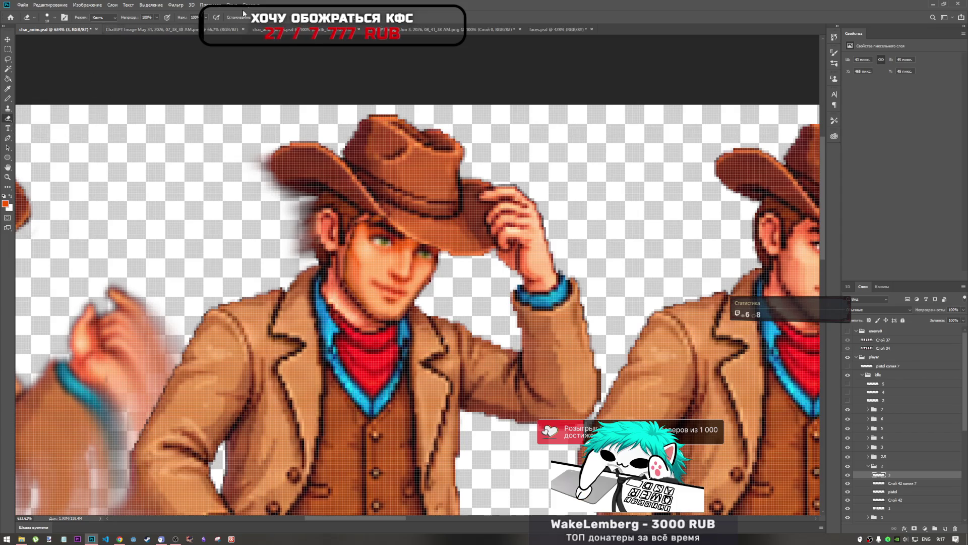
click(157, 17)
drag(140, 26, 132, 26)
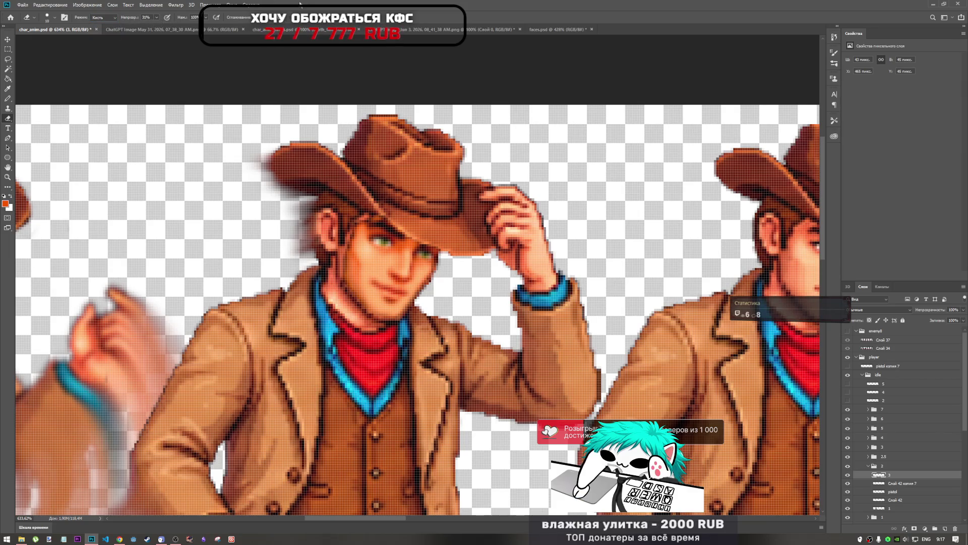
click(156, 17)
drag(157, 26, 151, 28)
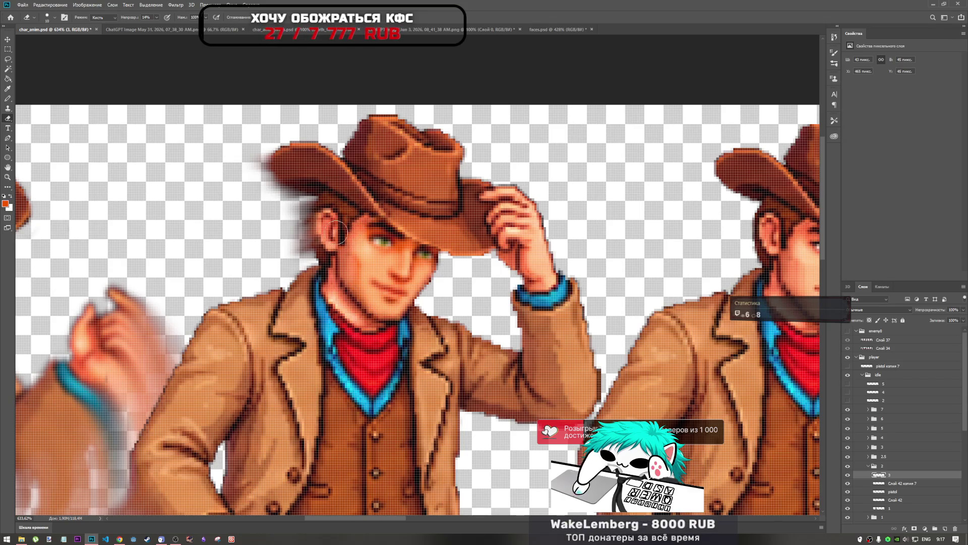
scroll(296, 222, down, 3)
scroll(296, 222, down, 2)
scroll(413, 273, up, 5)
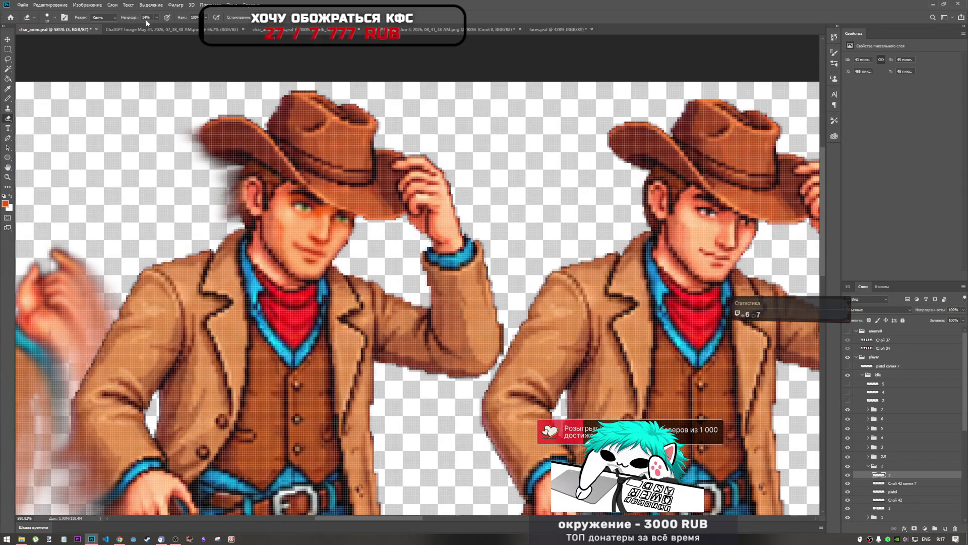
Restore eraser opacity to 100% and remove stray pixels at the hat edge
key(0)
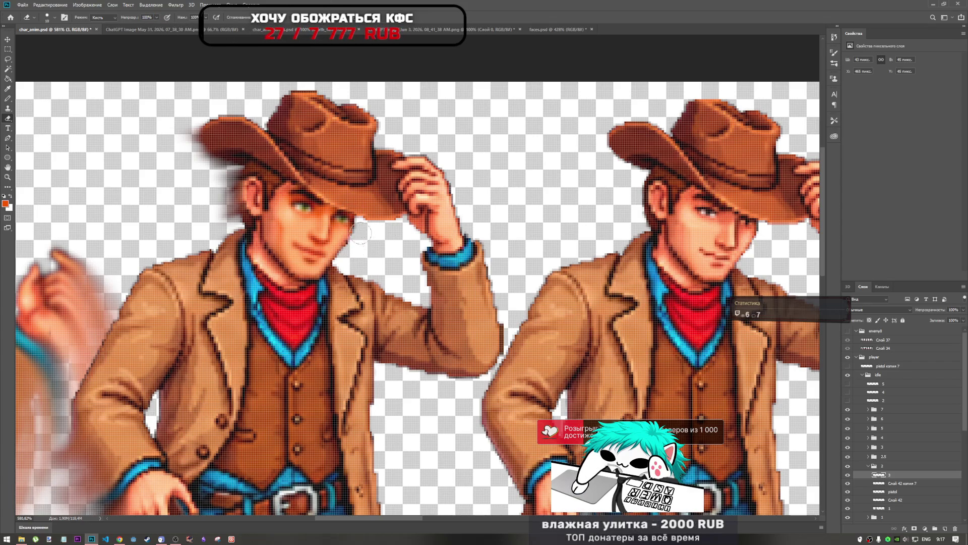
scroll(359, 236, down, 3)
scroll(367, 230, up, 3)
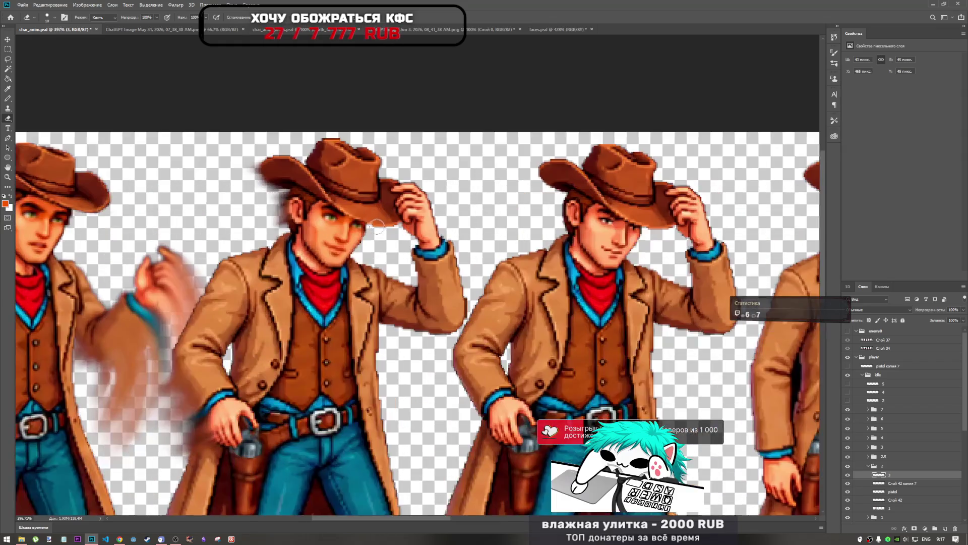
scroll(367, 230, up, 4)
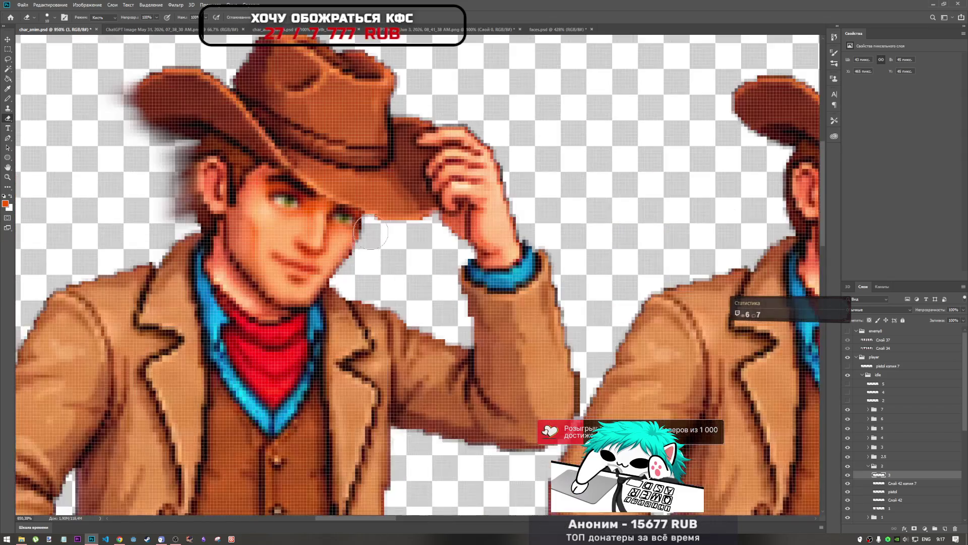
click(373, 193)
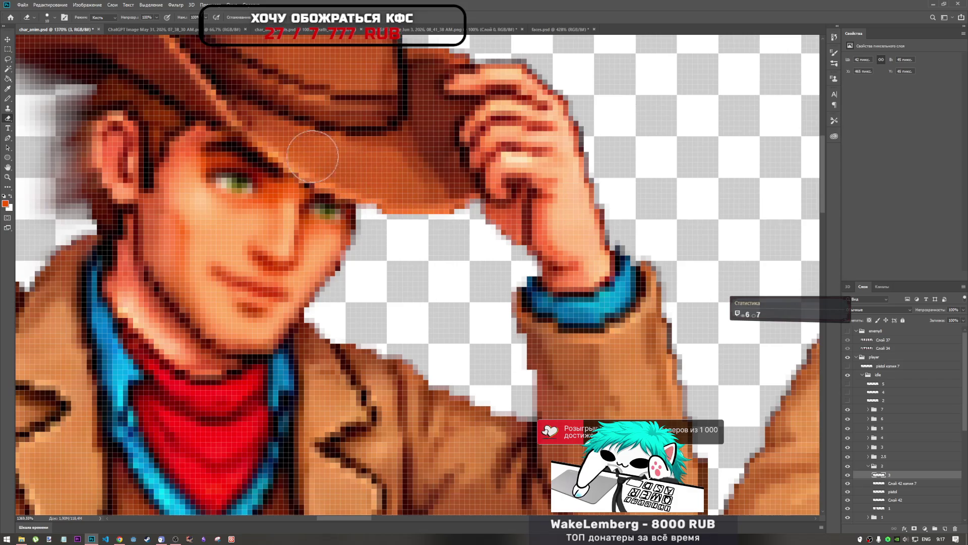
scroll(299, 139, down, 3)
scroll(388, 169, down, 4)
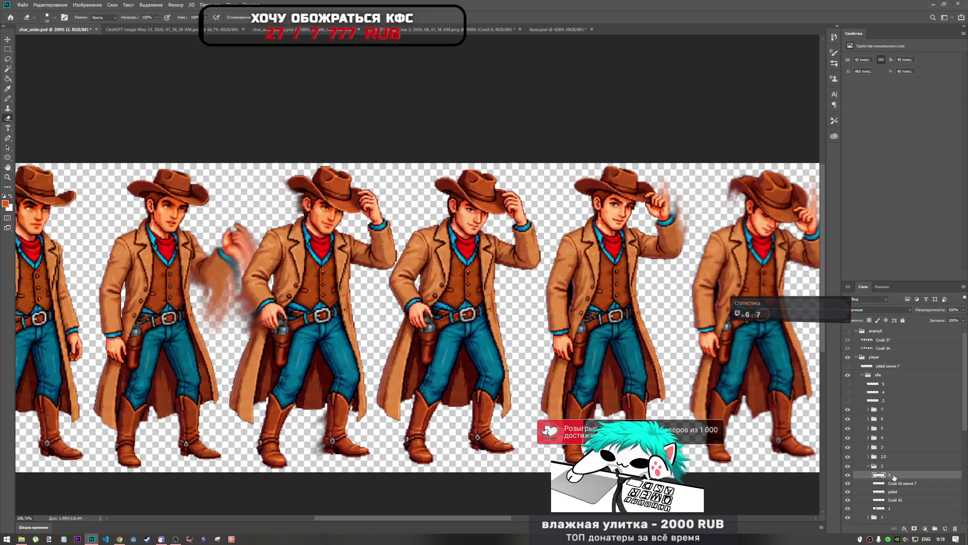
Copy face layer 3 into group 2.5 and select the copy
drag(891, 479, 896, 456)
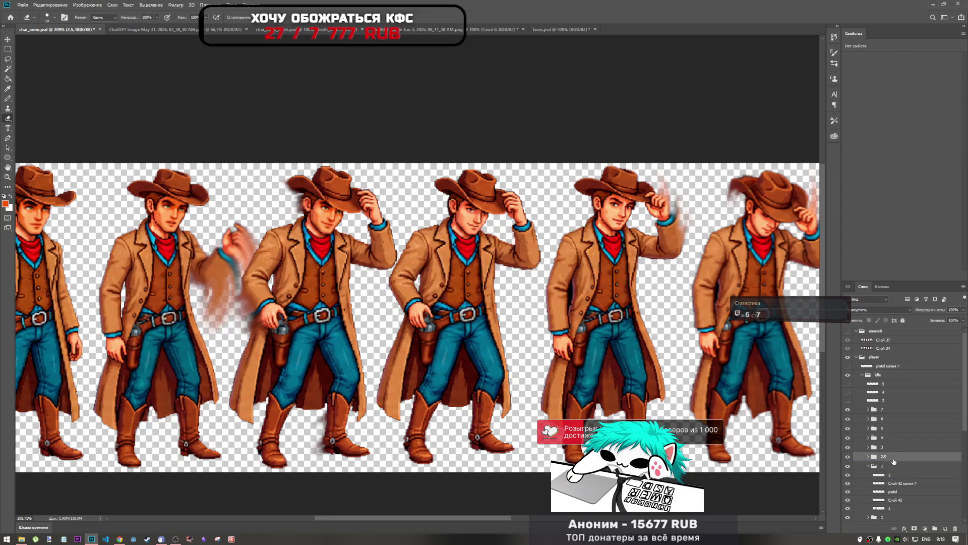
click(868, 466)
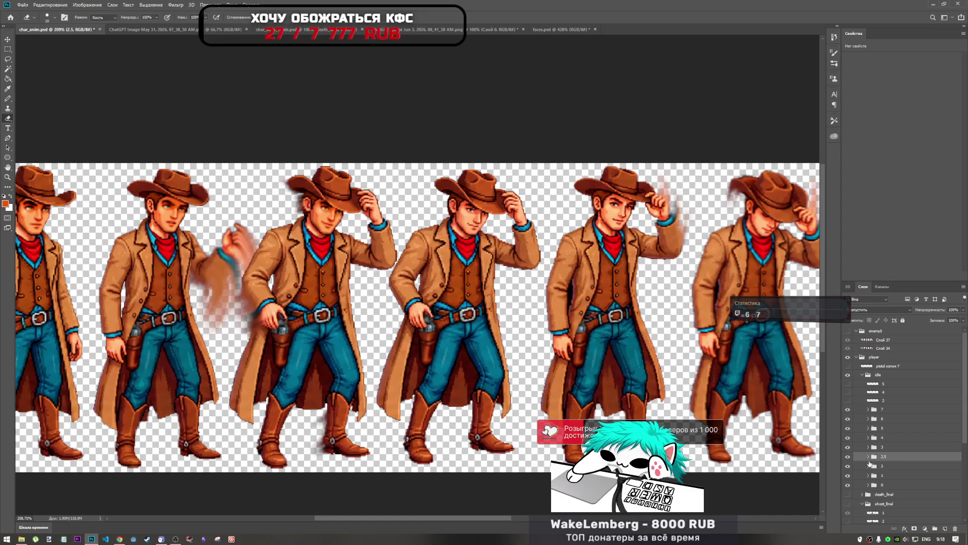
click(868, 457)
click(891, 465)
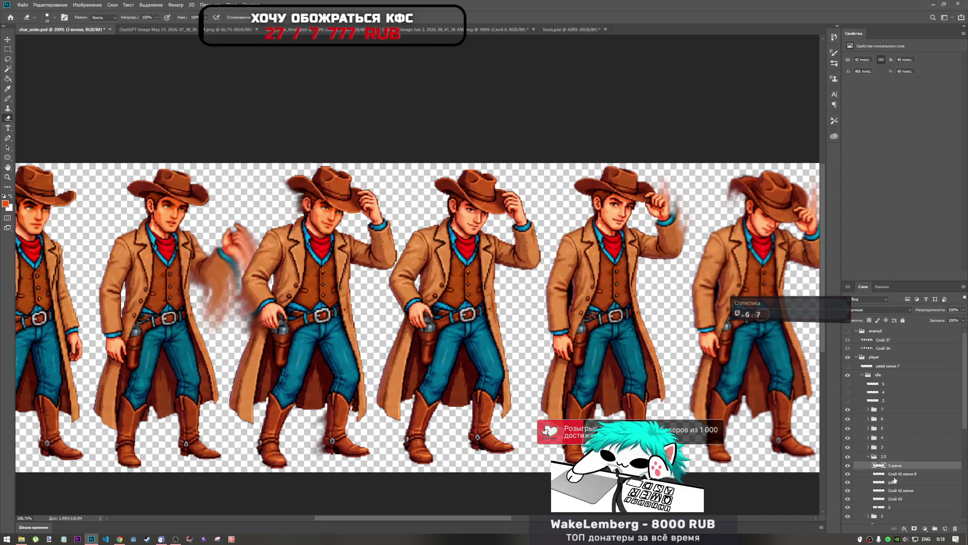
Move the copied face onto the fourth cowboy frame's head with Free Transform
key(ctrl+t)
drag(348, 217, 475, 223)
scroll(474, 224, up, 8)
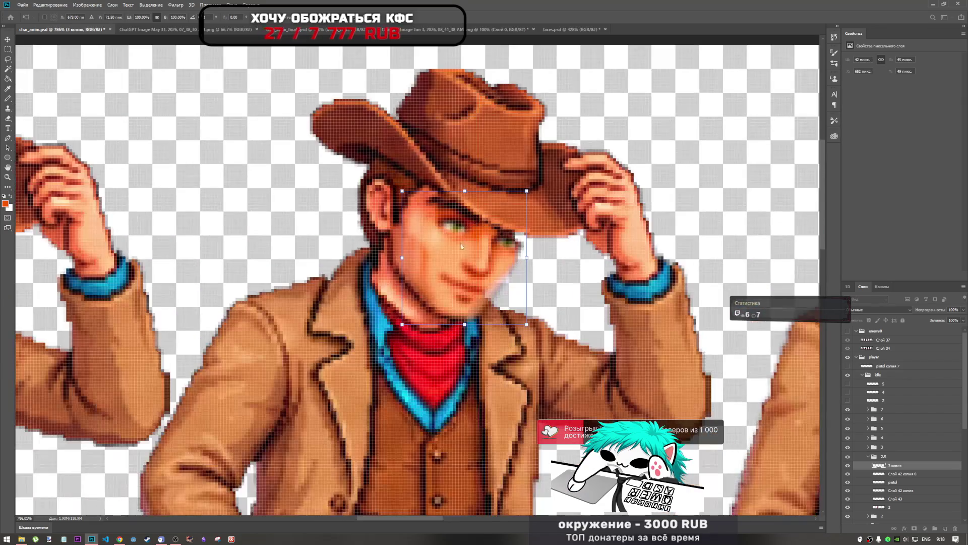
drag(488, 262, 480, 257)
scroll(478, 254, down, 5)
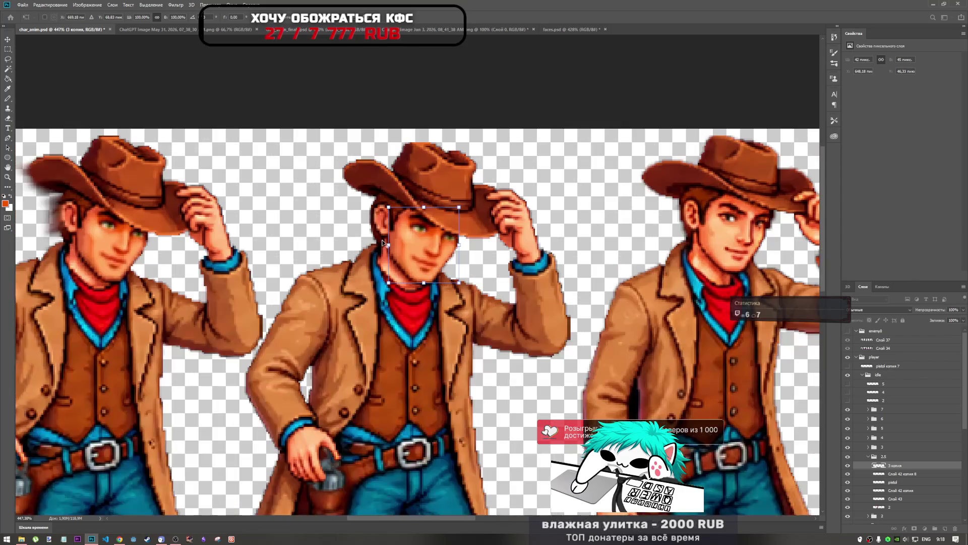
drag(422, 248, 412, 241)
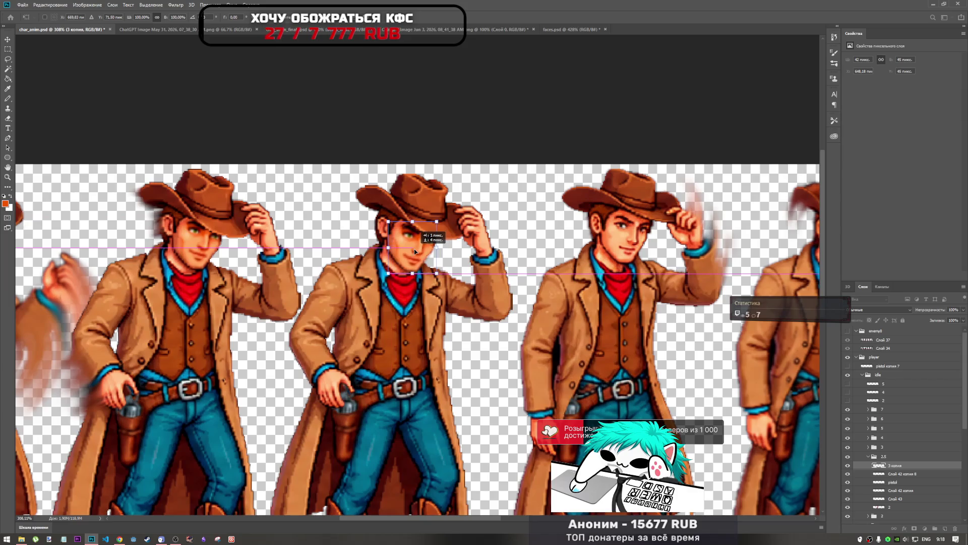
drag(413, 250, 415, 254)
Align the face to the exact pixel with arrow-key nudges and commit the placement
key(Left)
key(Up)
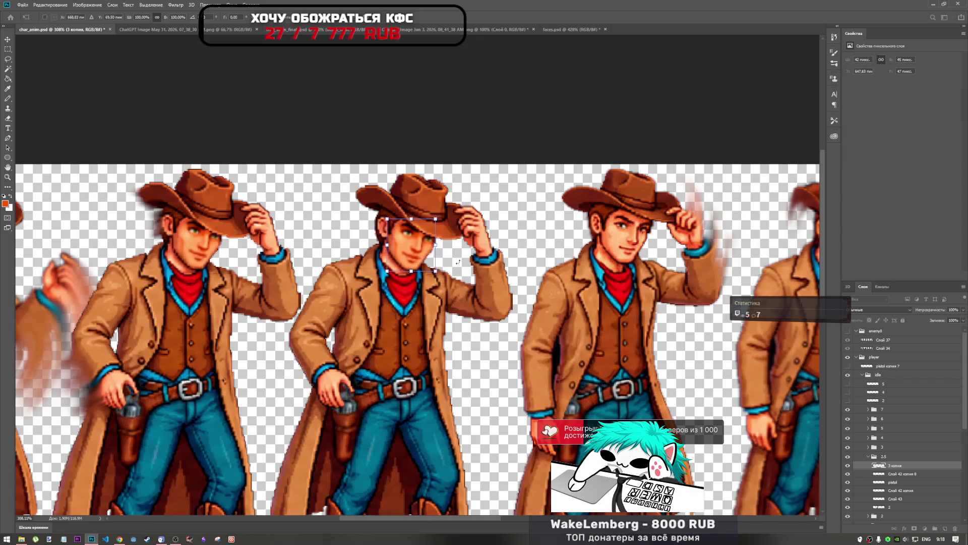
key(Right)
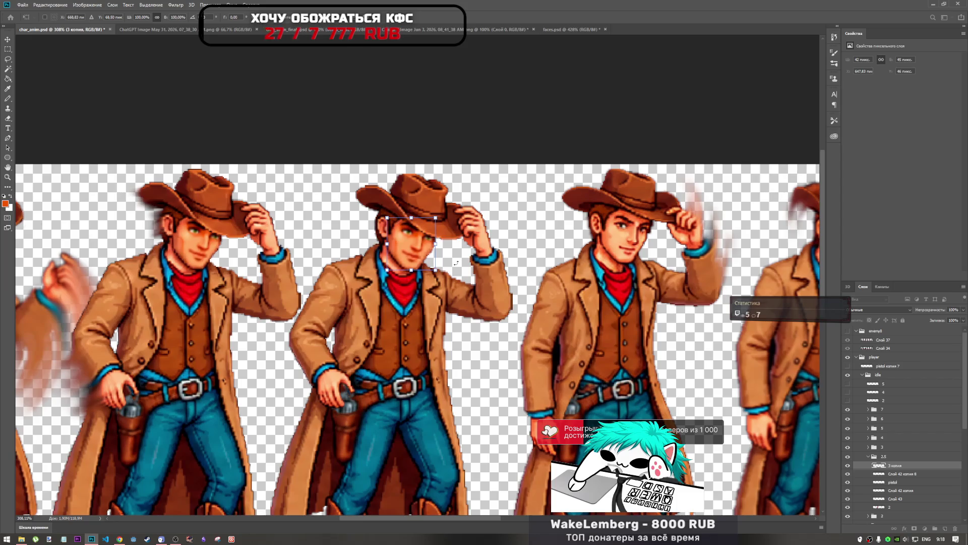
key(Down)
key(Left)
key(Up)
key(Right)
key(Down)
key(Left)
key(Up)
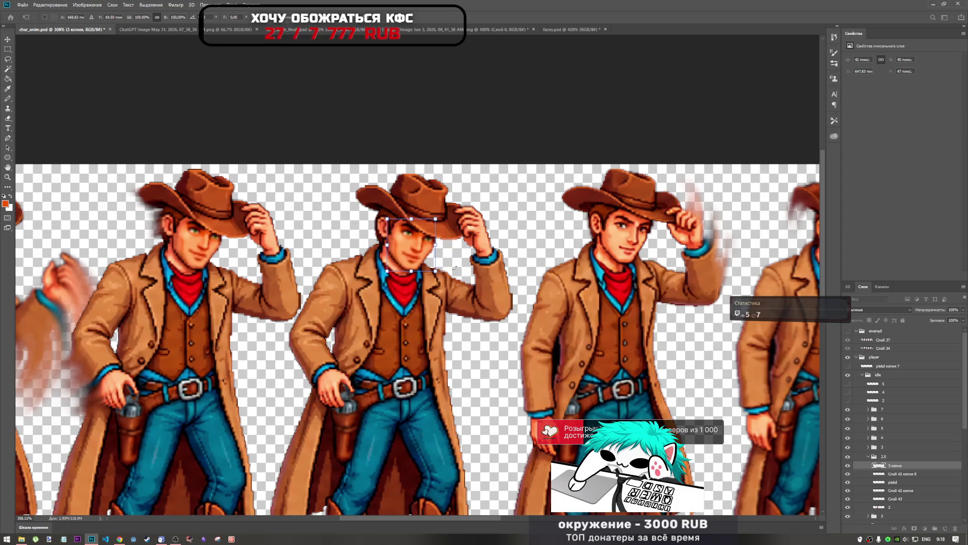
key(Down)
key(Up)
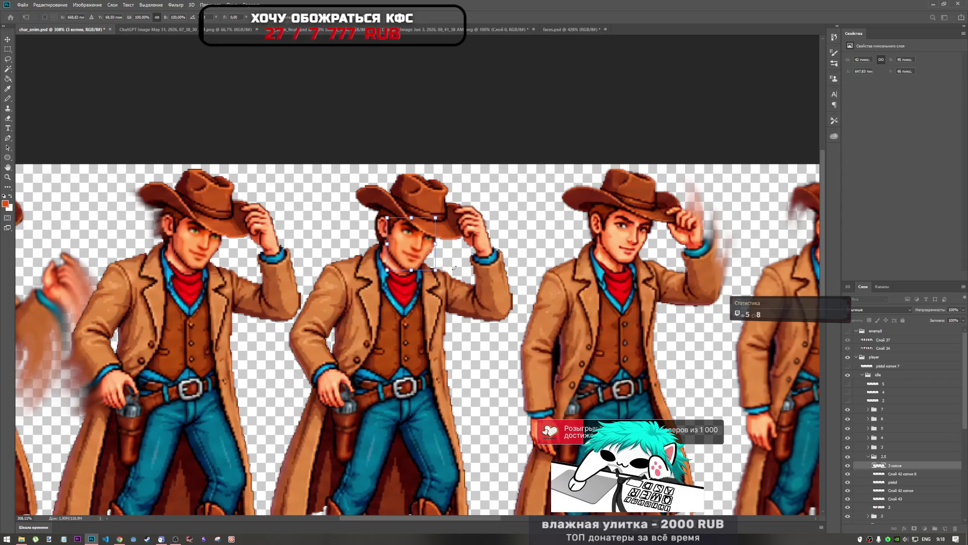
key(Down)
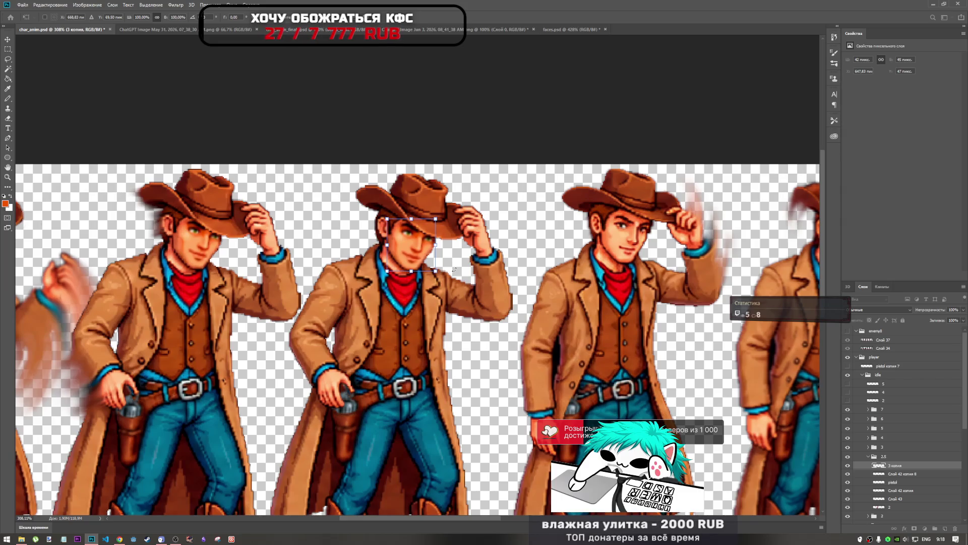
key(Up)
key(Down)
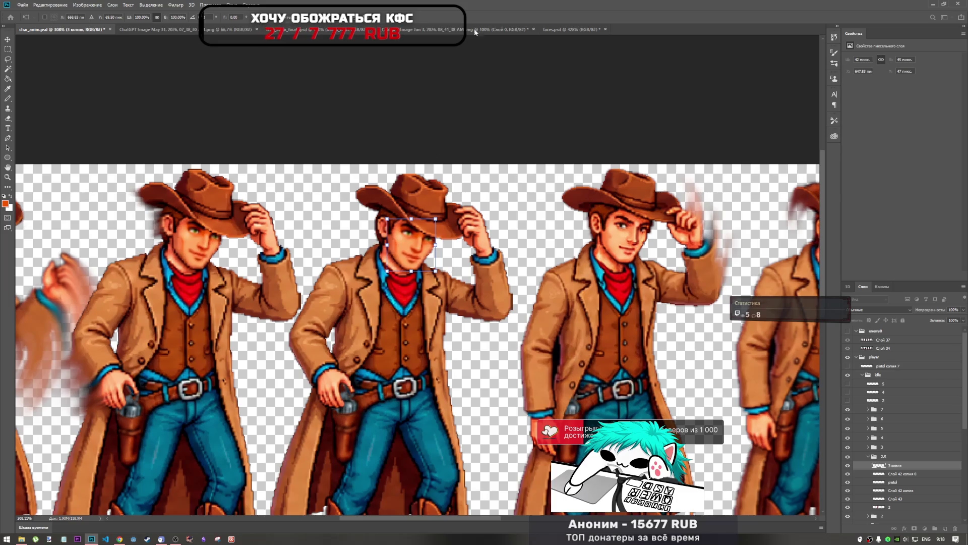
key(Return)
Erase stray pixels beside the fourth cowboy's face
key(e)
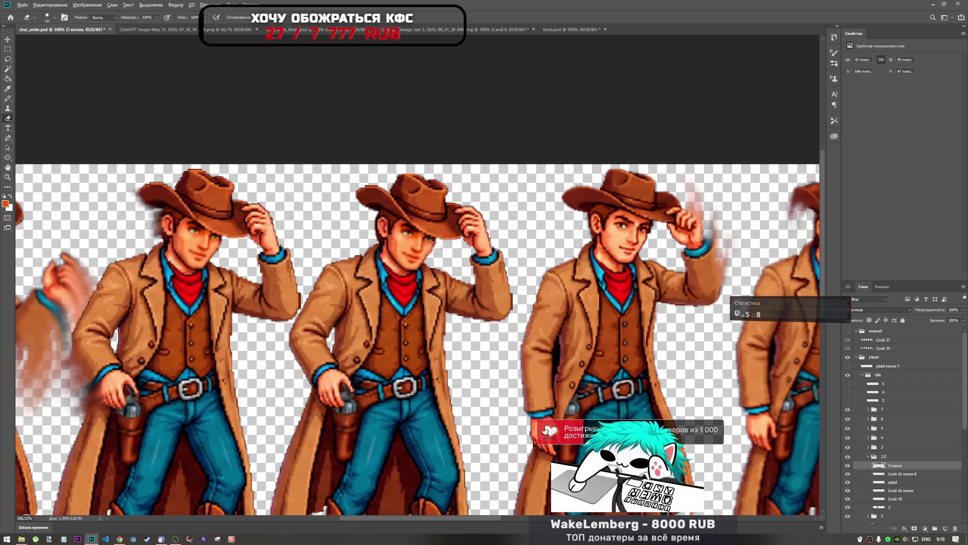
scroll(439, 252, up, 5)
mouse_move(429, 222)
mouse_down()
mouse_move(394, 237)
mouse_move(476, 213)
mouse_up()
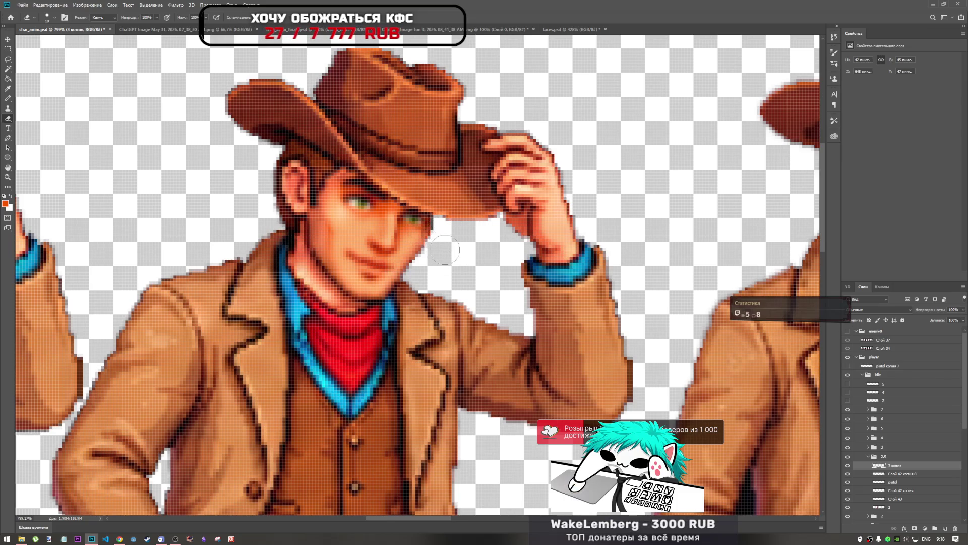
scroll(446, 237, down, 3)
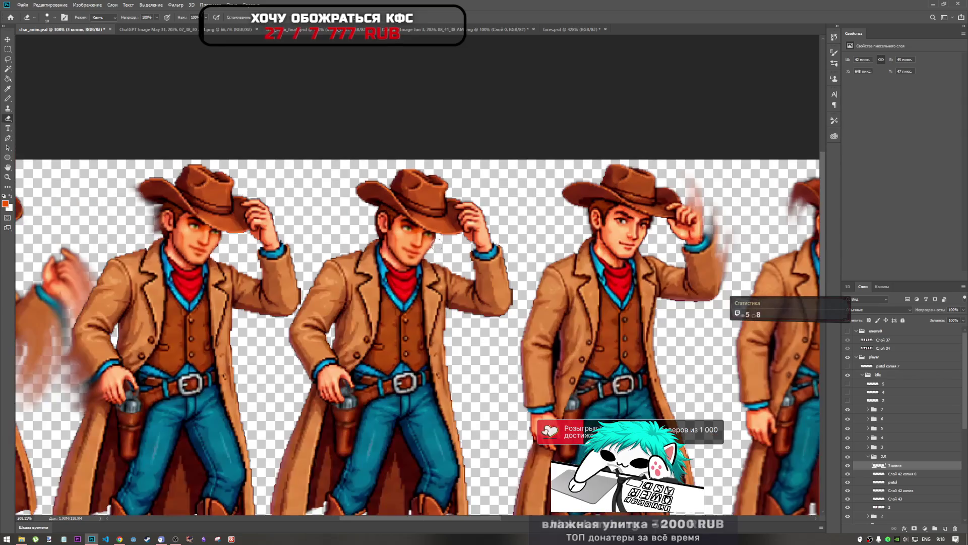
scroll(445, 248, up, 1)
scroll(445, 248, down, 3)
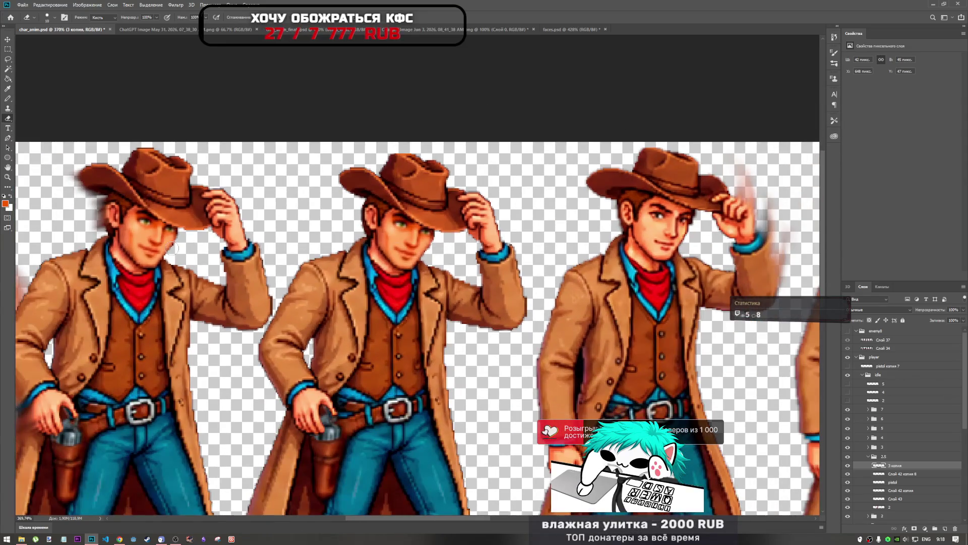
scroll(456, 244, up, 2)
scroll(456, 243, up, 1)
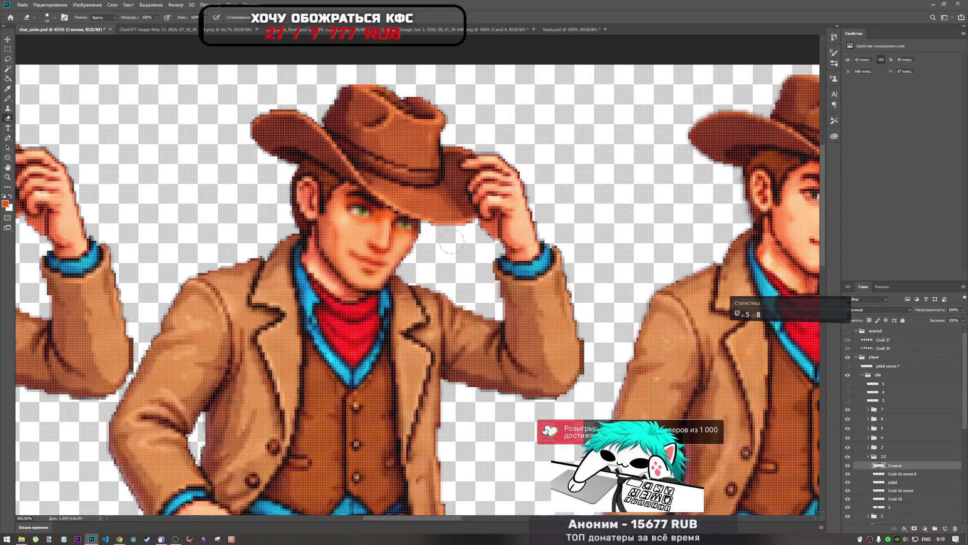